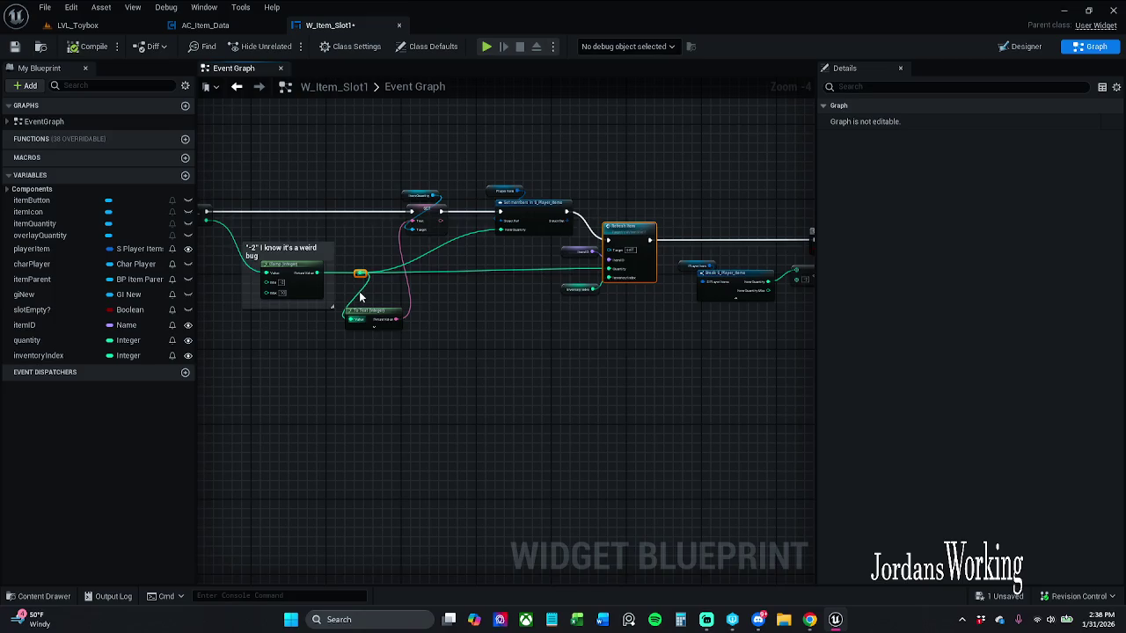
Select the Branch, Break, comparison and Remove from Parent nodes, then jump to the RefreshItem event.
click(618, 381)
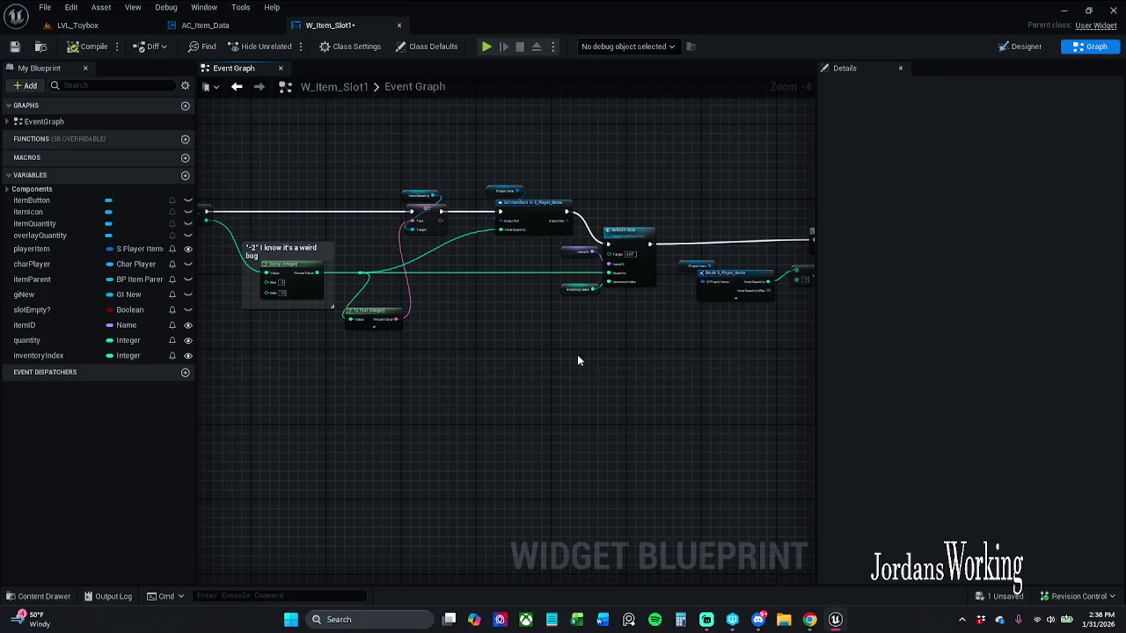
drag(603, 373, 467, 376)
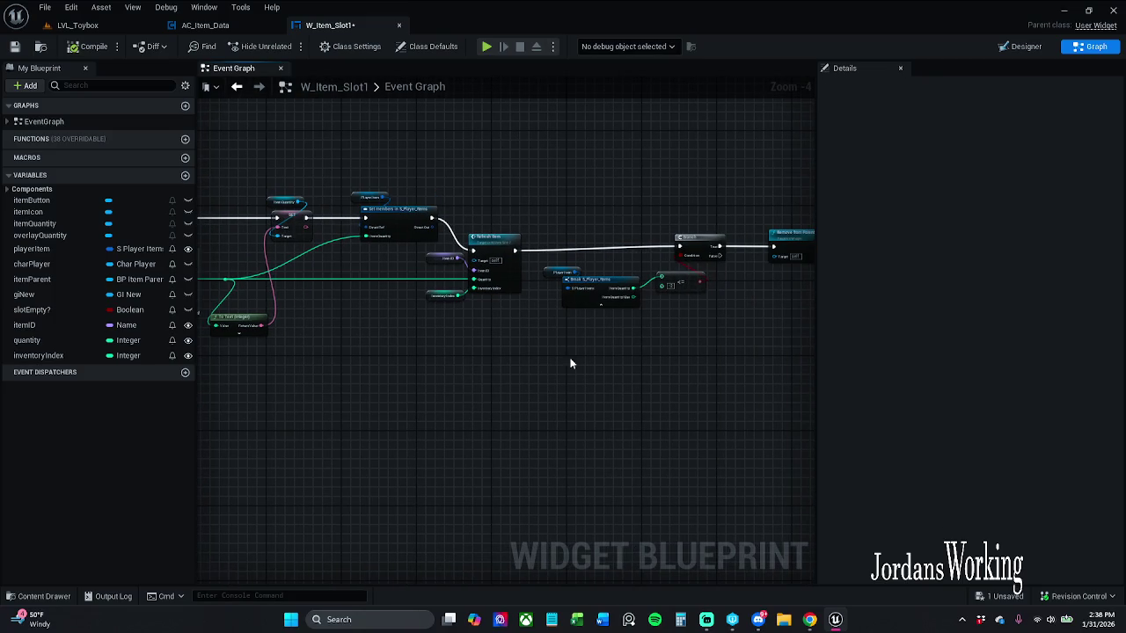
drag(570, 363, 505, 360)
mouse_move(501, 219)
mouse_down()
mouse_move(583, 293)
mouse_move(669, 303)
mouse_up()
drag(490, 205, 814, 361)
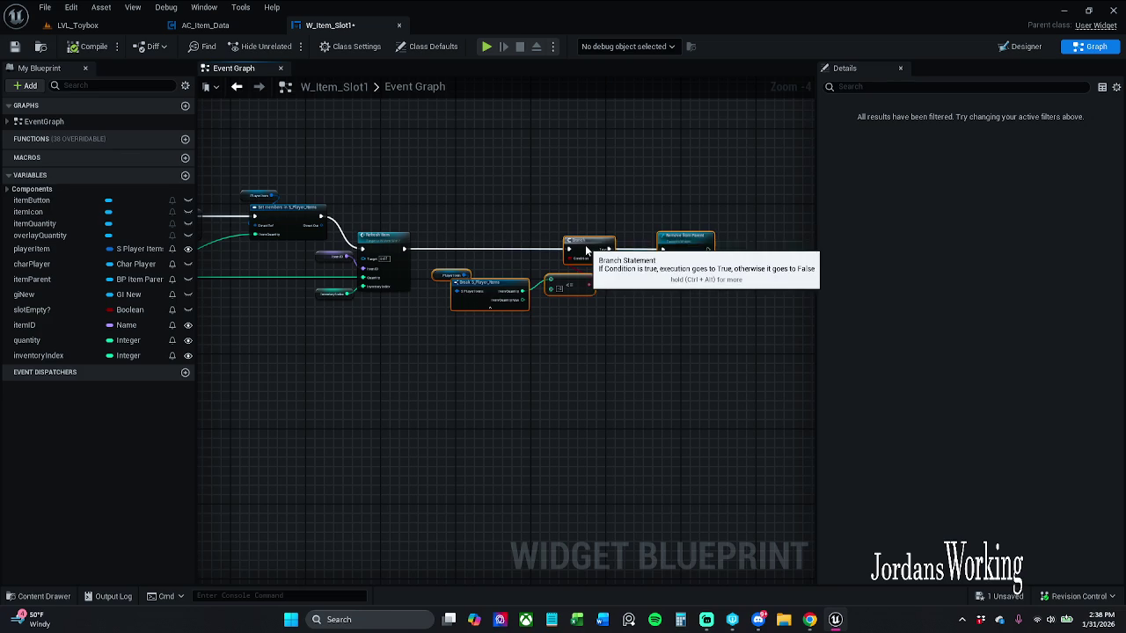
drag(507, 221, 611, 226)
click(610, 226)
double_click(501, 252)
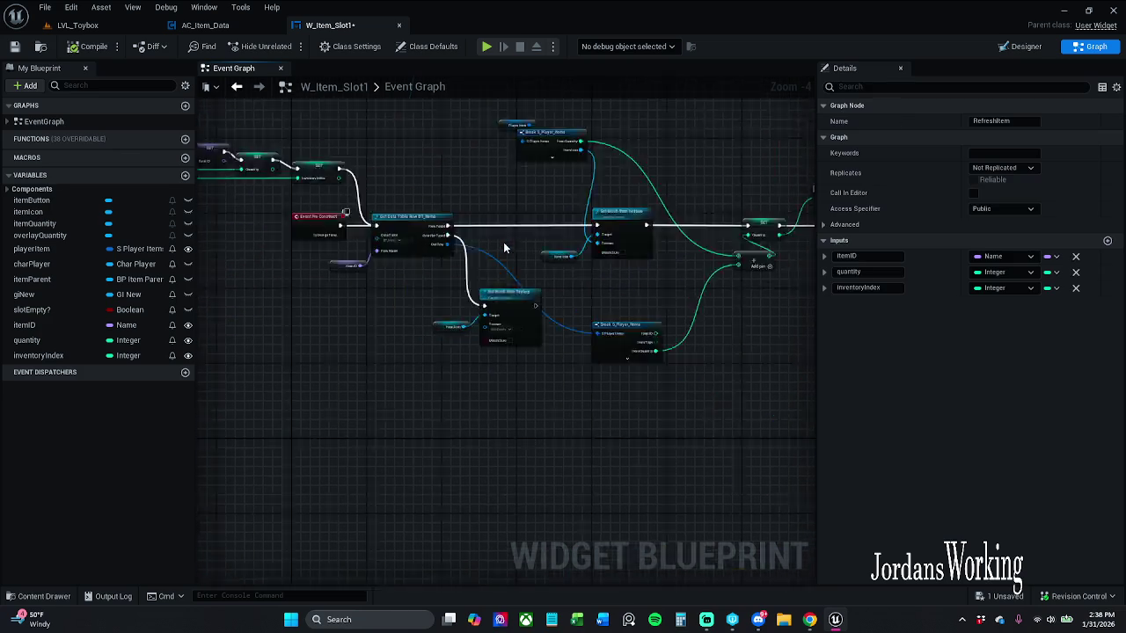
Survey the RefreshItem, Event Pre Construct, Set Brush, Break, Cast and Switch nodes in the graph.
scroll(525, 225, down, 1)
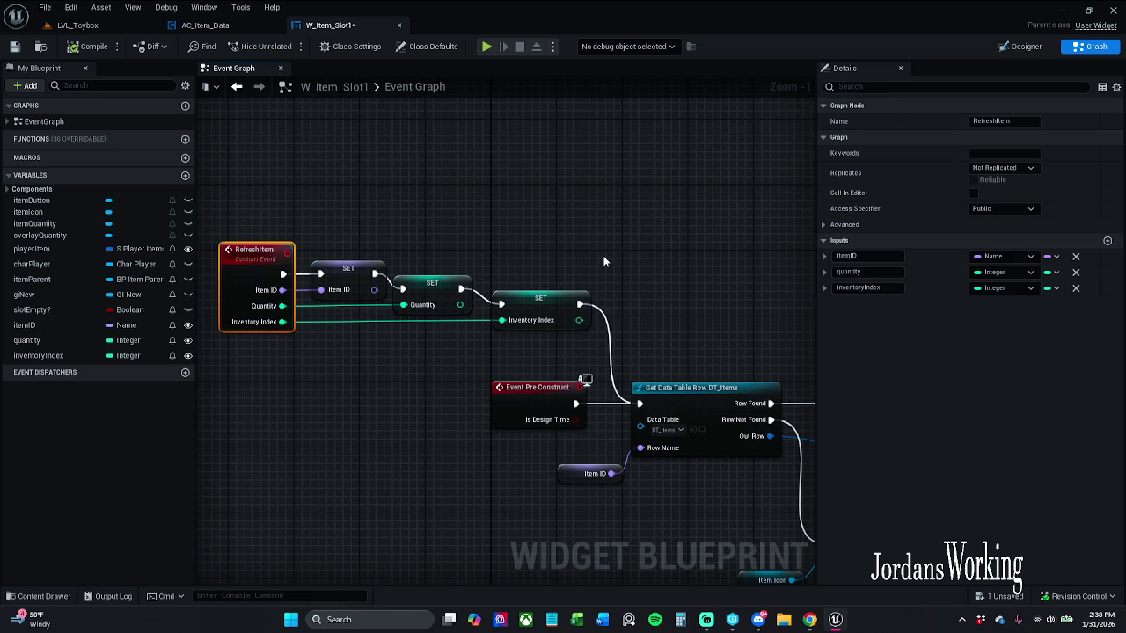
drag(682, 334, 671, 284)
scroll(670, 284, down, 4)
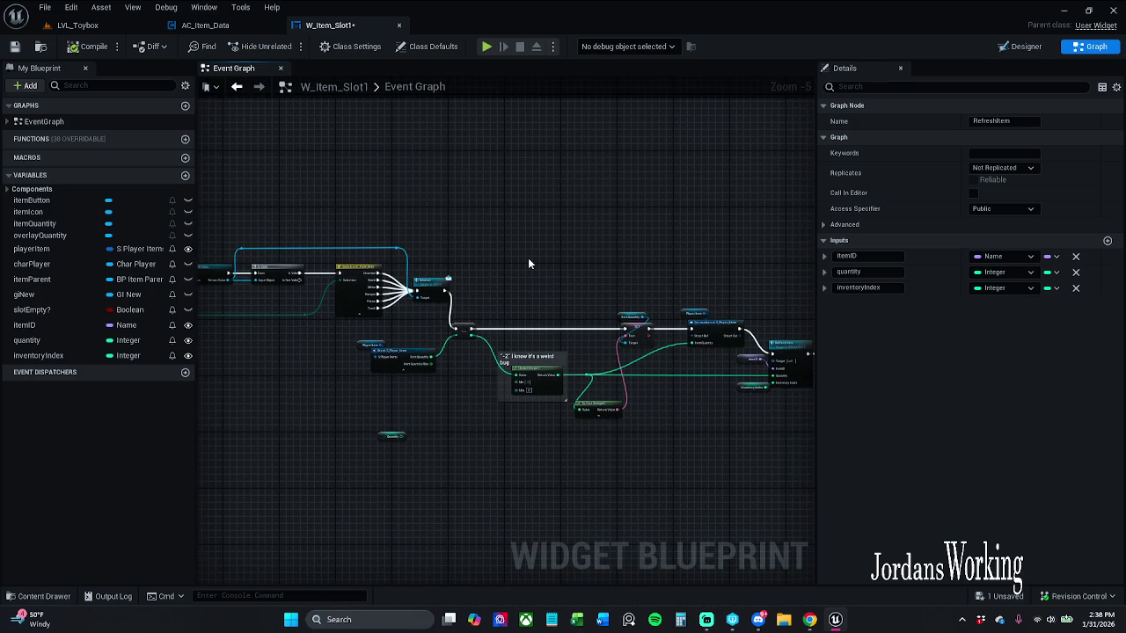
scroll(713, 379, up, 3)
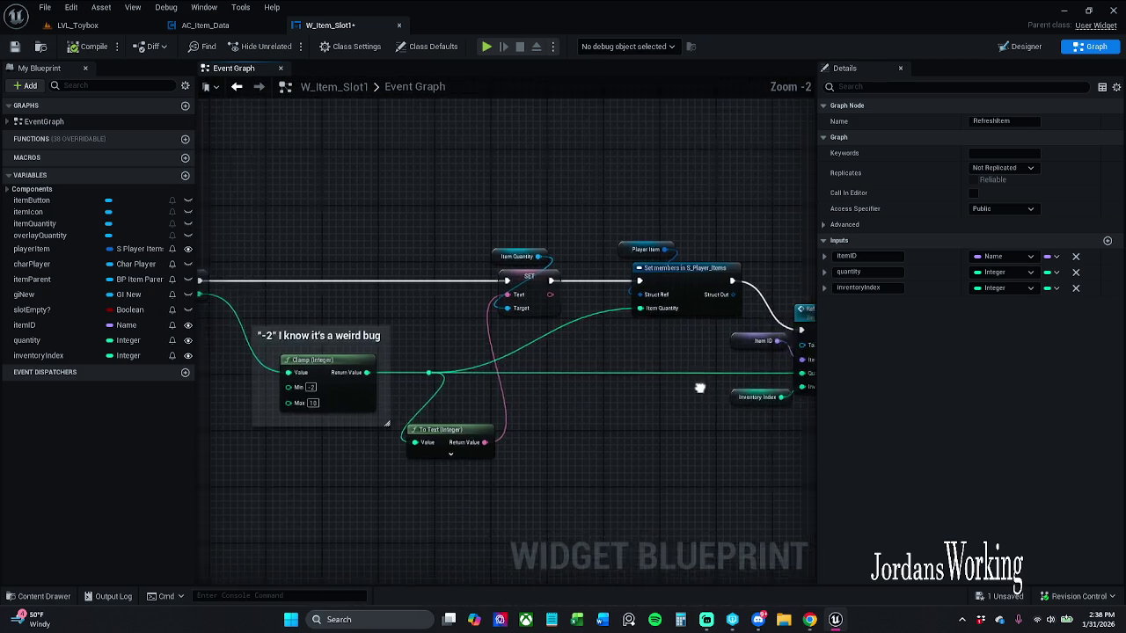
scroll(443, 241, down, 5)
drag(419, 211, 528, 276)
scroll(528, 277, up, 5)
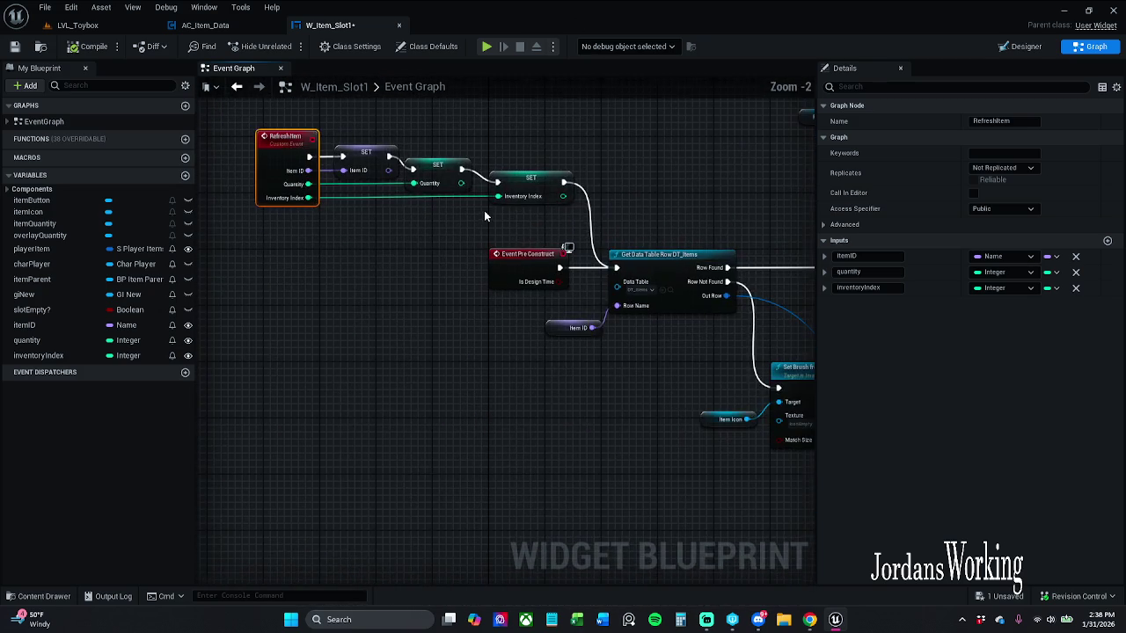
mouse_move(548, 239)
mouse_down()
mouse_move(430, 297)
mouse_move(373, 238)
mouse_up()
scroll(451, 254, down, 2)
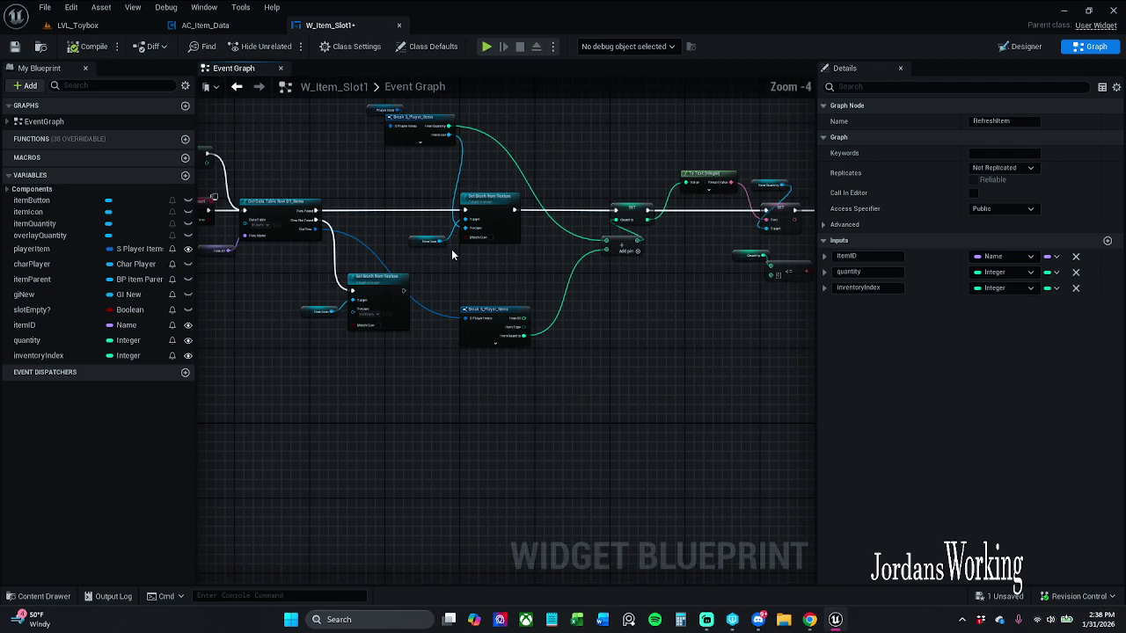
mouse_move(503, 329)
mouse_down()
mouse_move(517, 167)
mouse_move(495, 228)
mouse_move(249, 191)
mouse_move(369, 495)
mouse_move(375, 246)
mouse_move(503, 278)
mouse_up()
scroll(502, 277, up, 5)
Delete the unconnected Quantity variable node and return to the Refresh Item, Branch and Break nodes.
drag(524, 369, 696, 456)
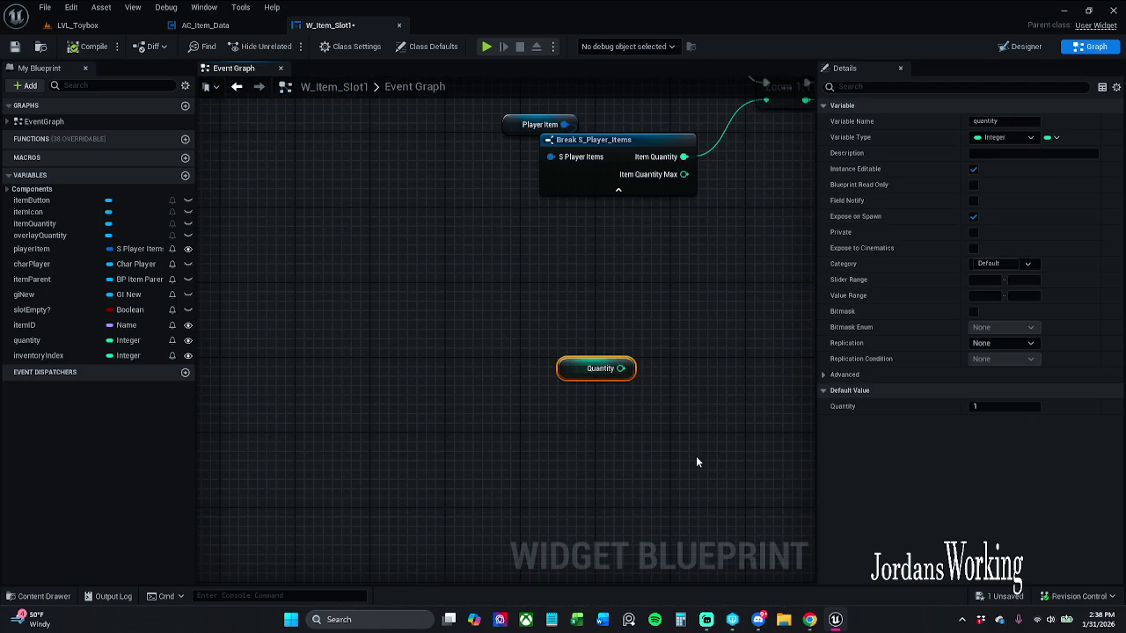
key(Delete)
scroll(686, 458, down, 4)
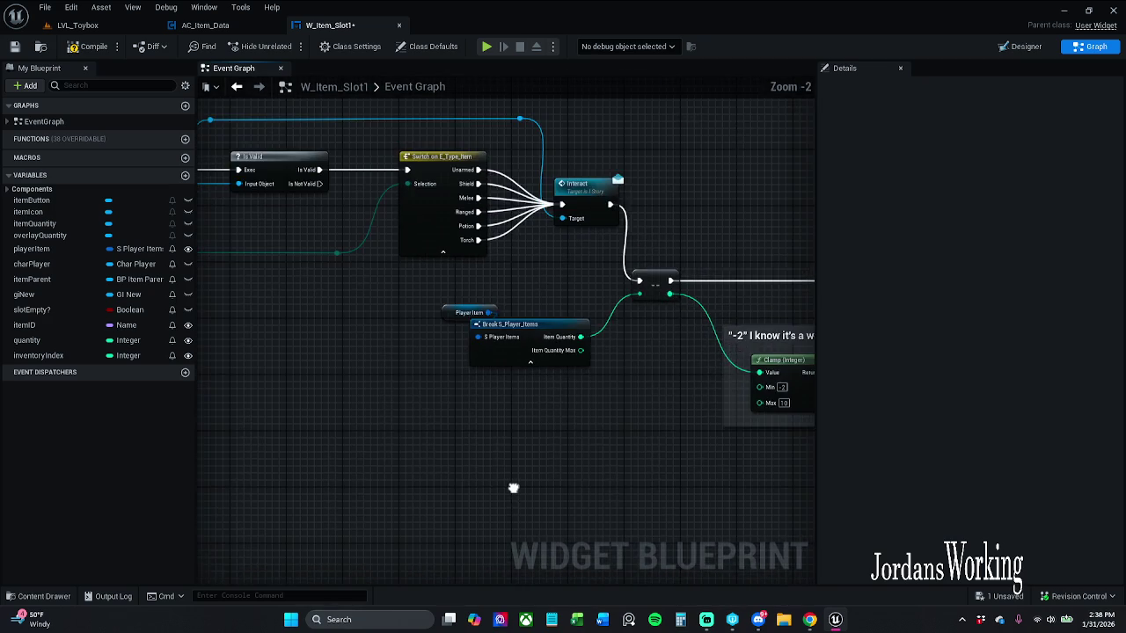
drag(513, 485, 447, 485)
mouse_move(586, 377)
mouse_down()
mouse_move(360, 384)
mouse_move(145, 354)
mouse_up()
mouse_move(528, 352)
mouse_down()
mouse_move(549, 339)
mouse_move(283, 314)
mouse_up()
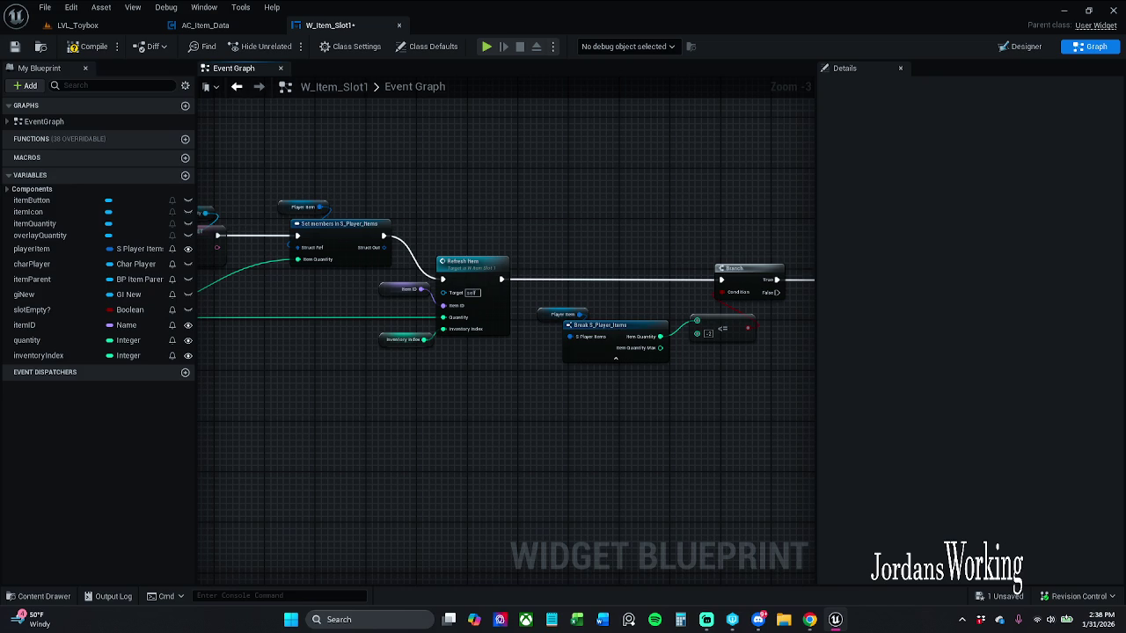
click(77, 24)
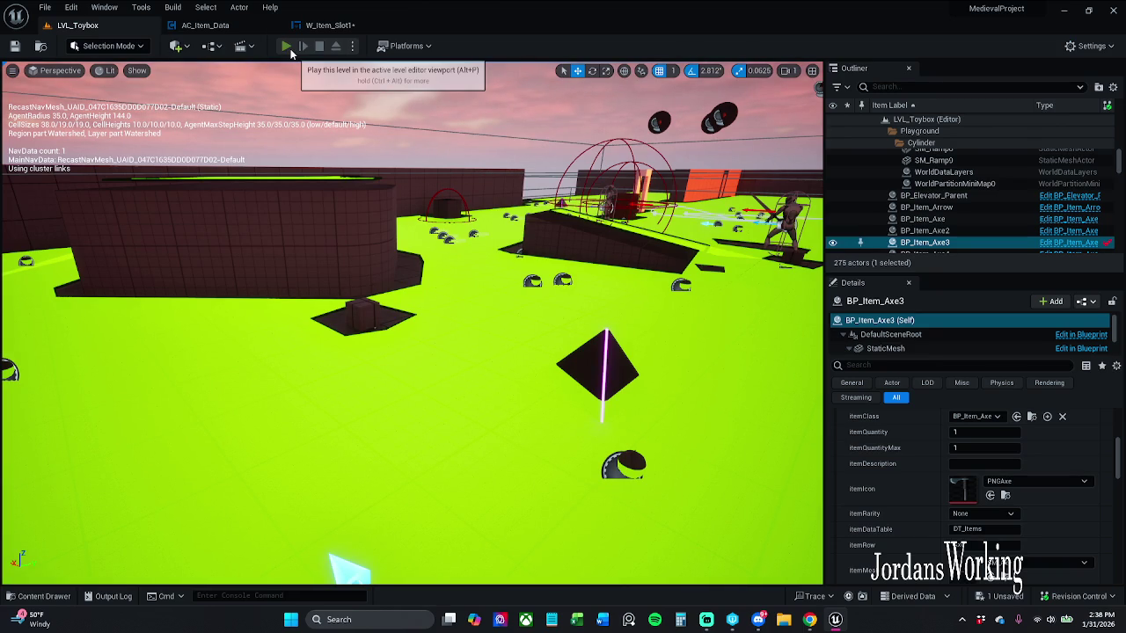
click(286, 46)
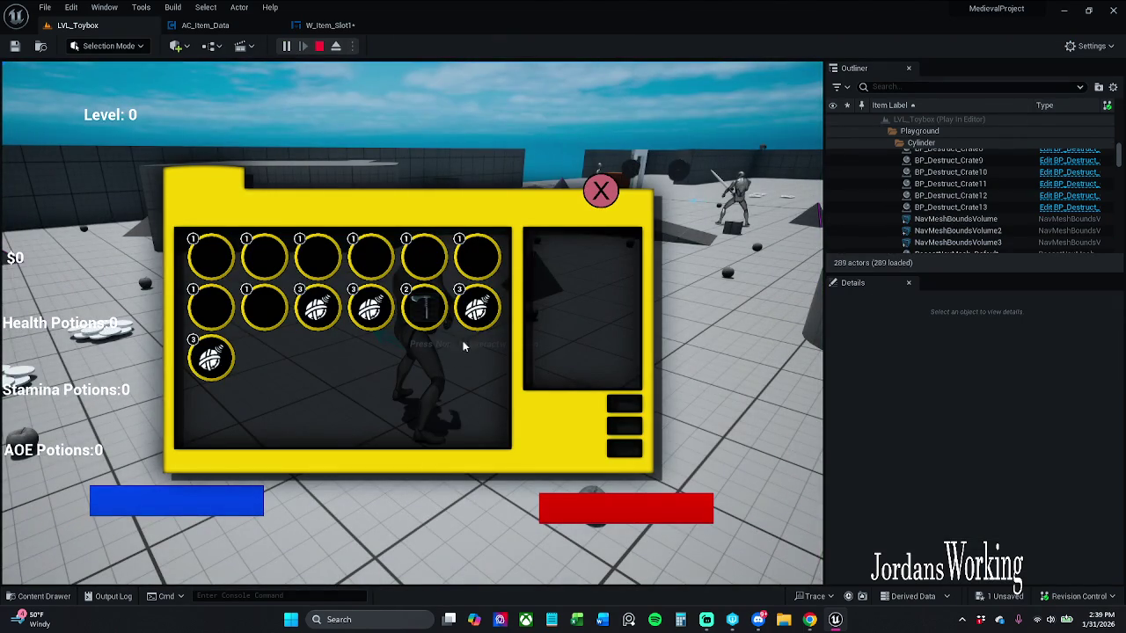
key(Escape)
click(330, 24)
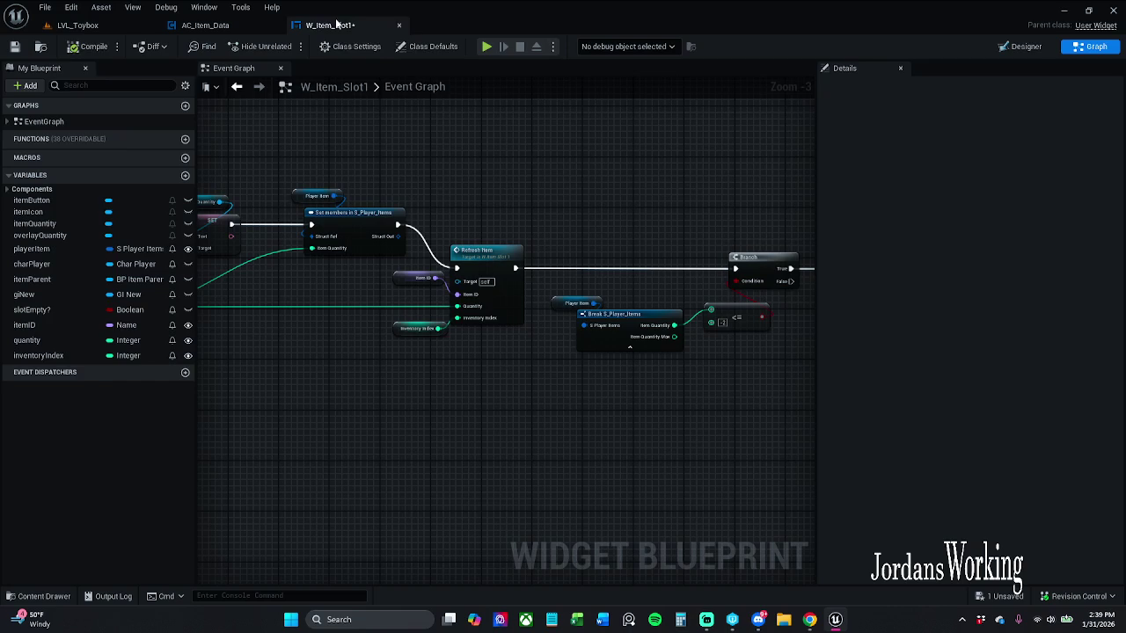
Compile, connect the Branch True output to Remove from Parent, and save the widget.
click(77, 46)
scroll(373, 183, down, 1)
drag(381, 209, 719, 385)
scroll(514, 232, up, 1)
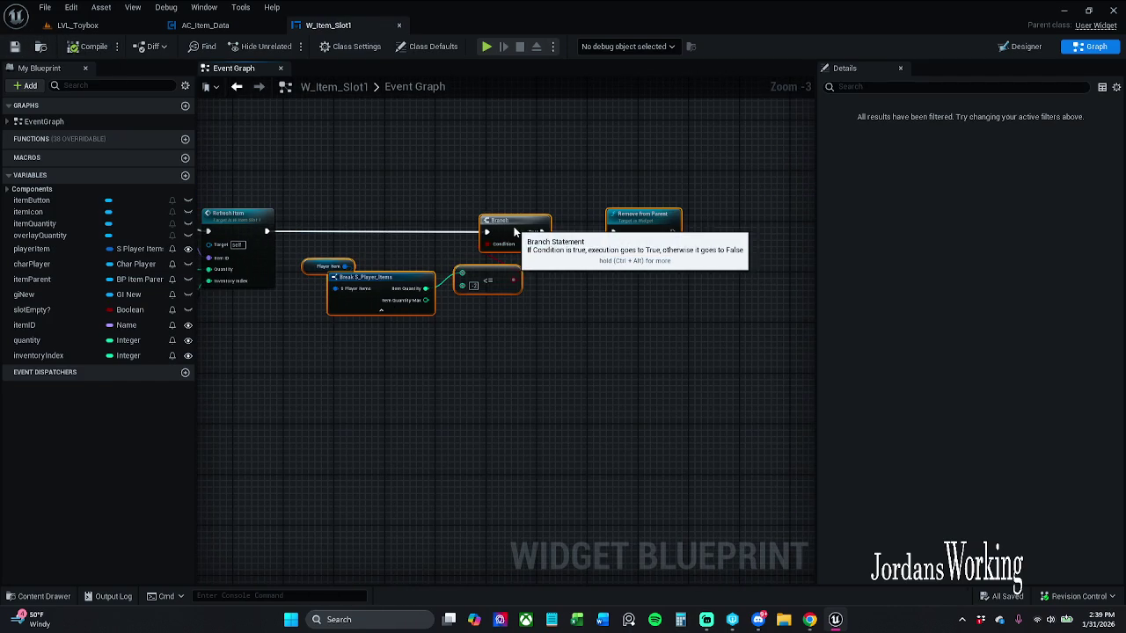
drag(514, 232, 607, 232)
click(400, 184)
click(15, 46)
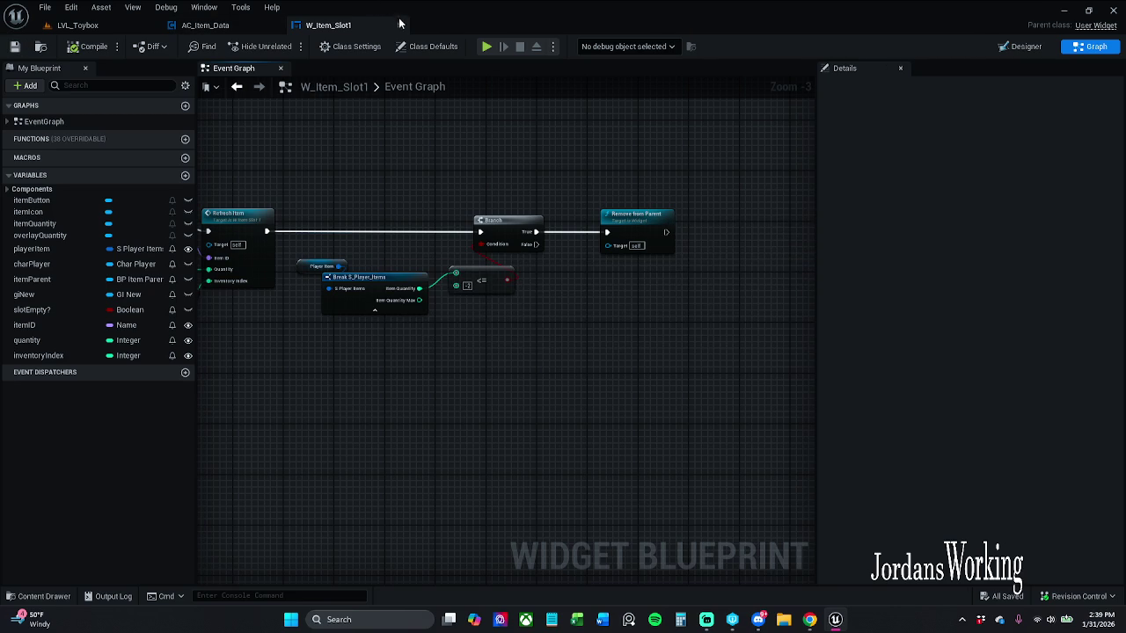
Glance at the AC_Item_Data blueprint, then return to the LVL_Toybox level.
click(240, 30)
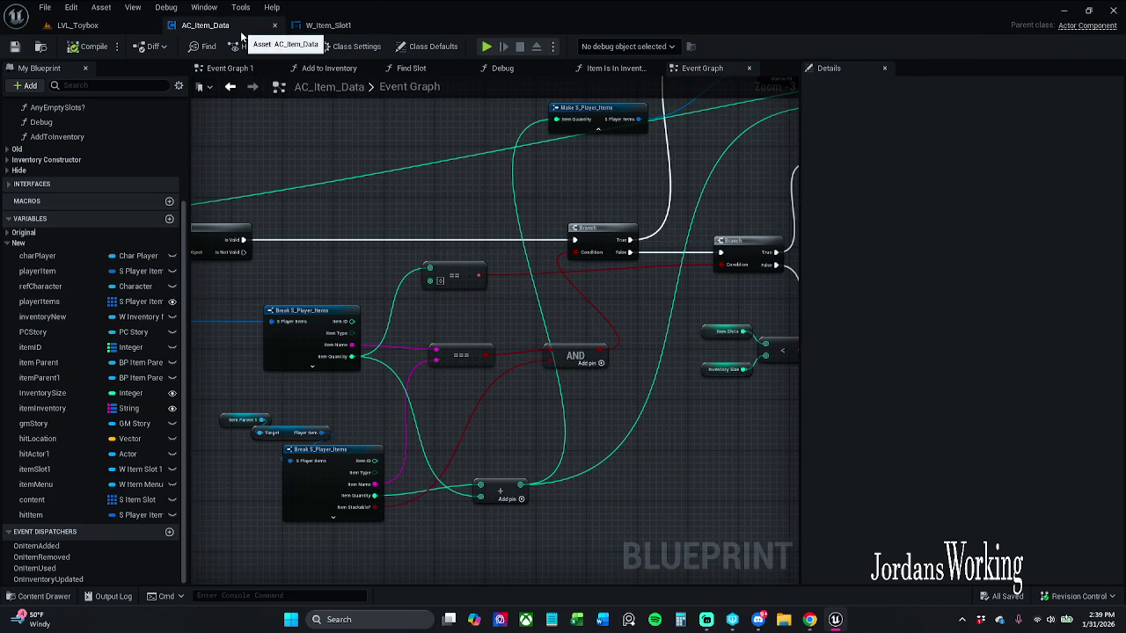
scroll(480, 237, down, 2)
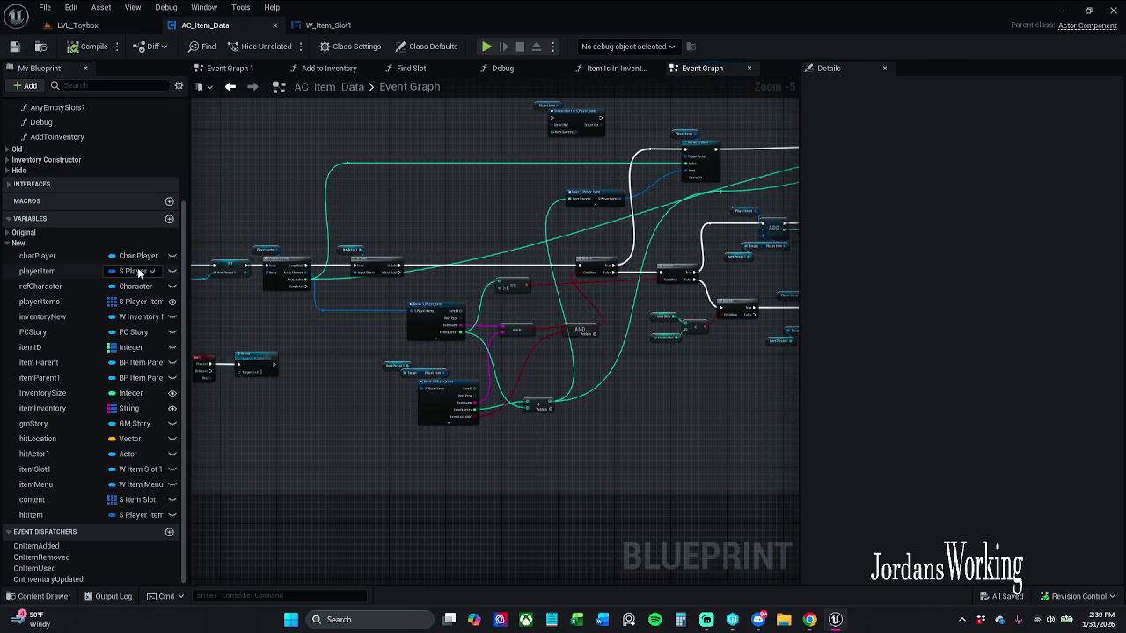
click(101, 26)
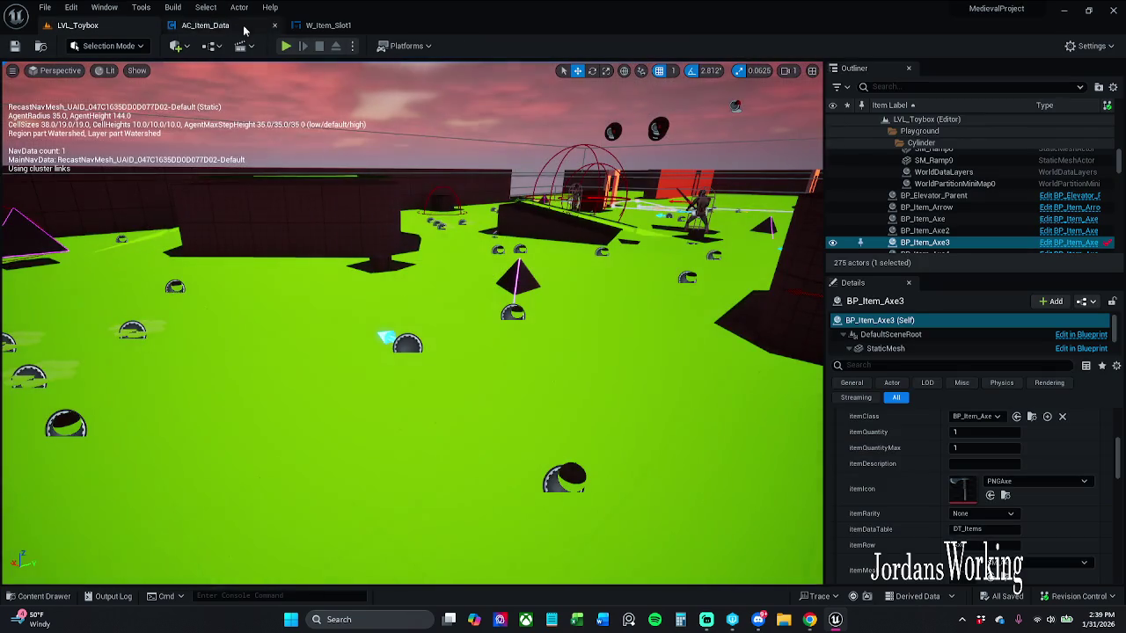
Start a play test, remove the bomb from its inventory slot, and pick up stamina and health potions.
click(286, 45)
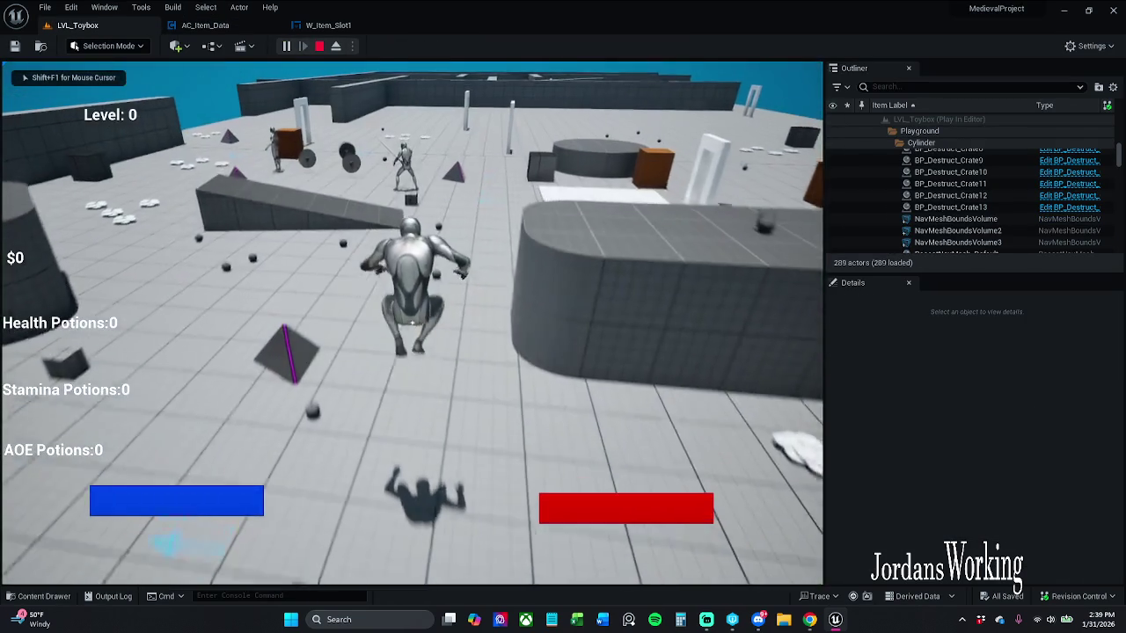
key(i)
click(495, 314)
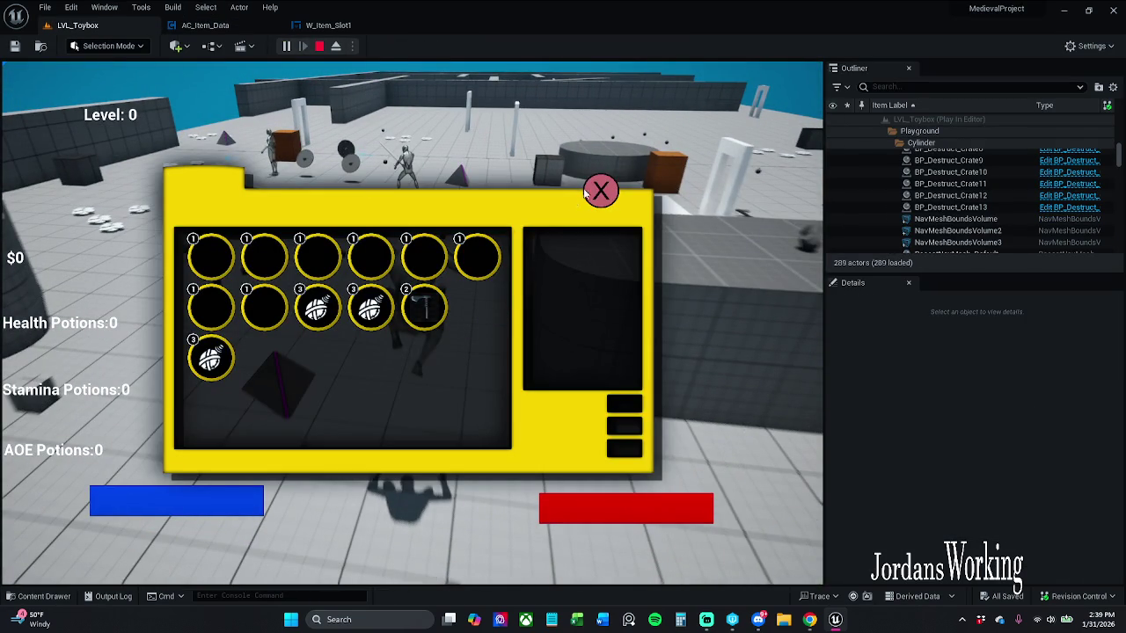
click(602, 190)
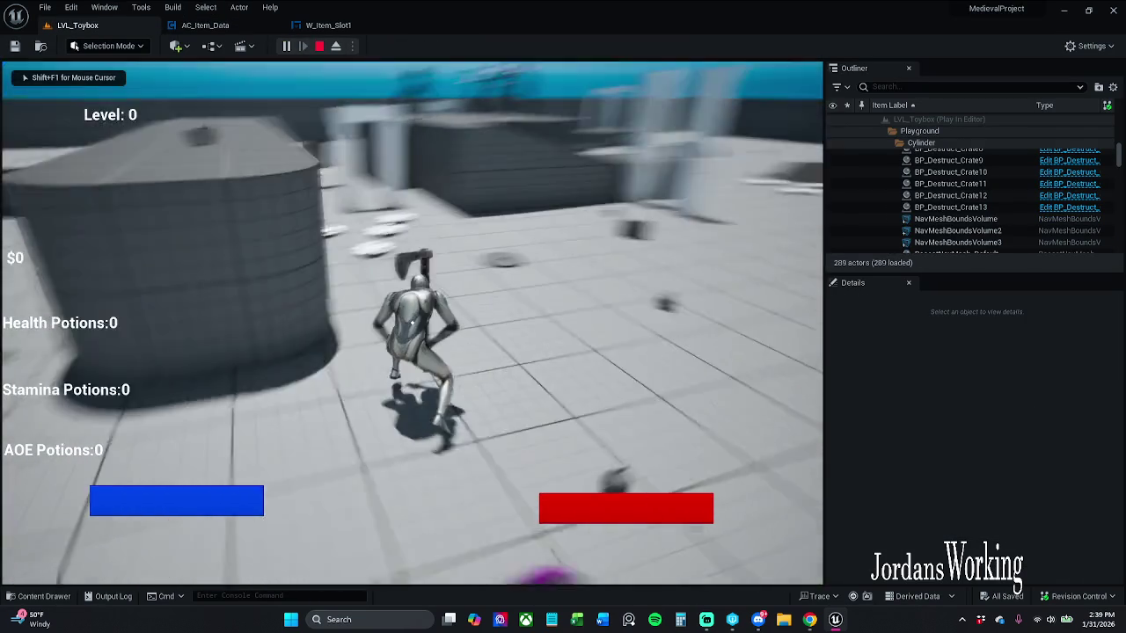
key(e)
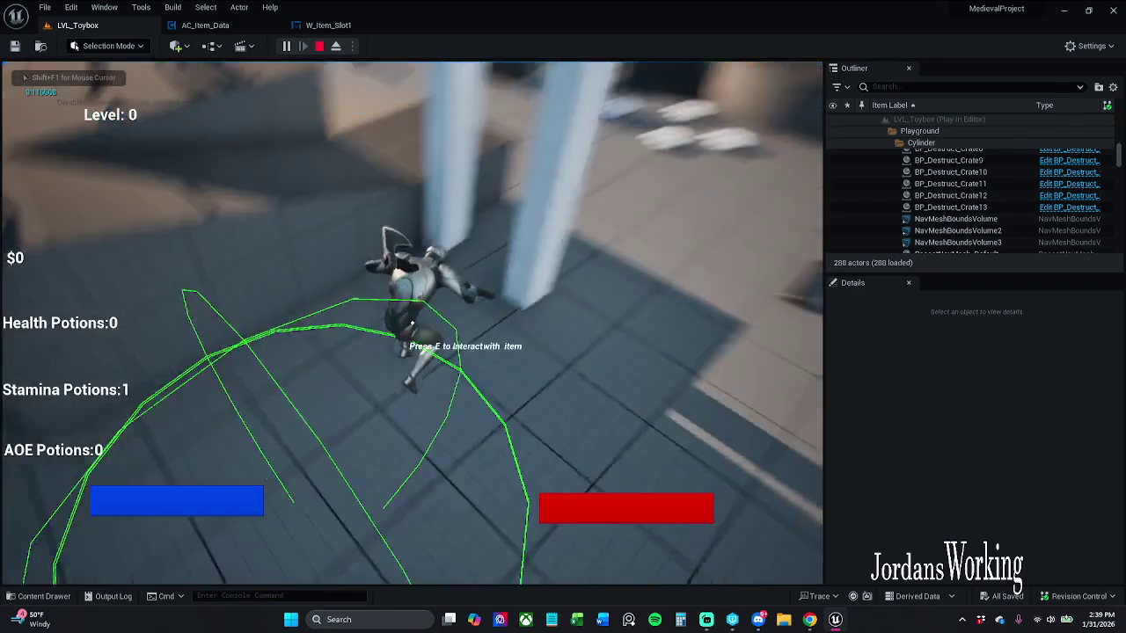
key(e)
Remove the hammer from its slot, collect more health potions, check the inventory, and end play.
key(i)
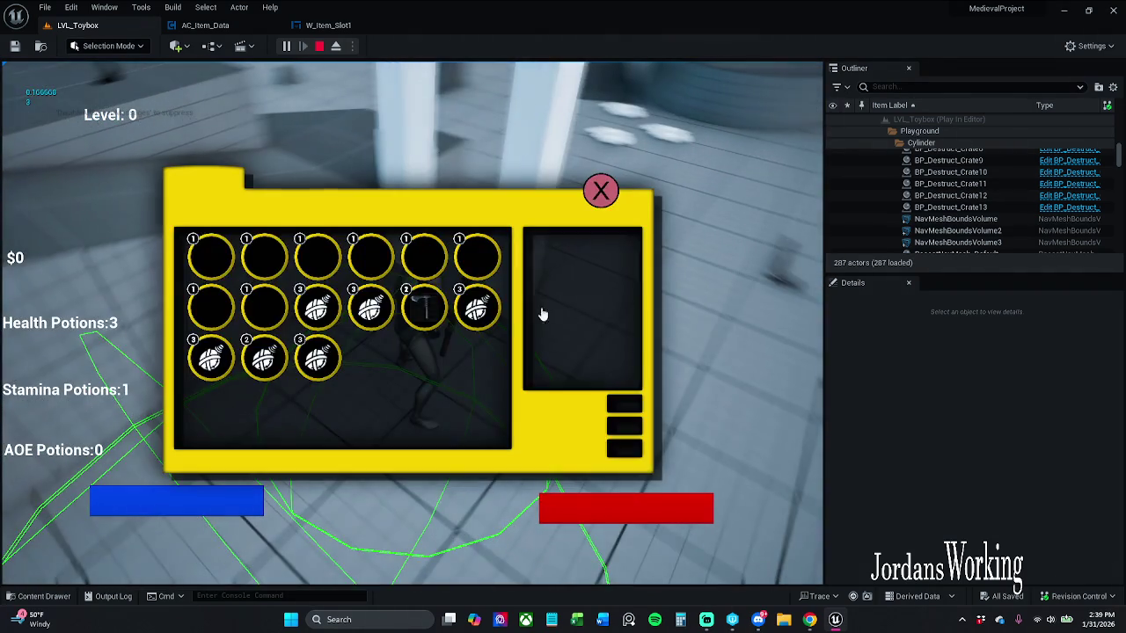
click(415, 321)
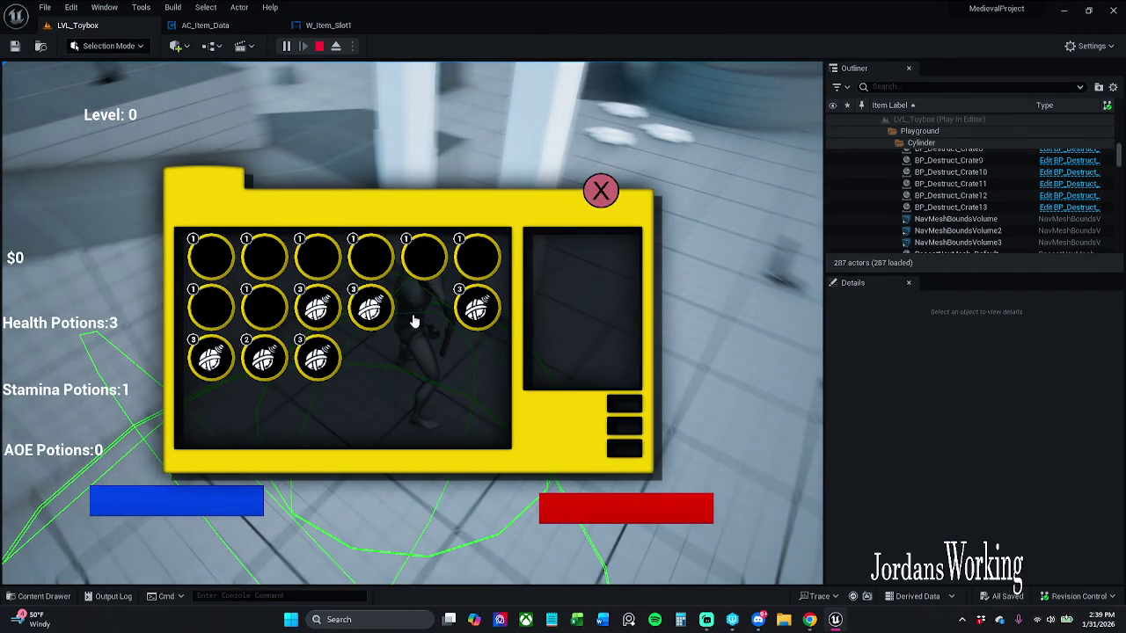
click(598, 212)
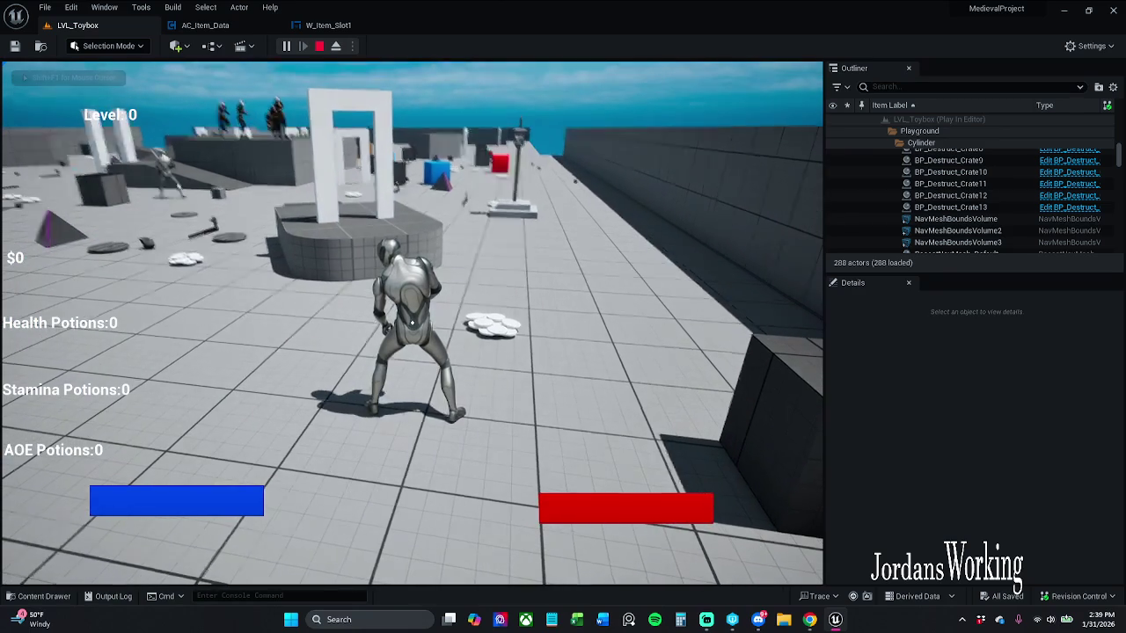
key(i)
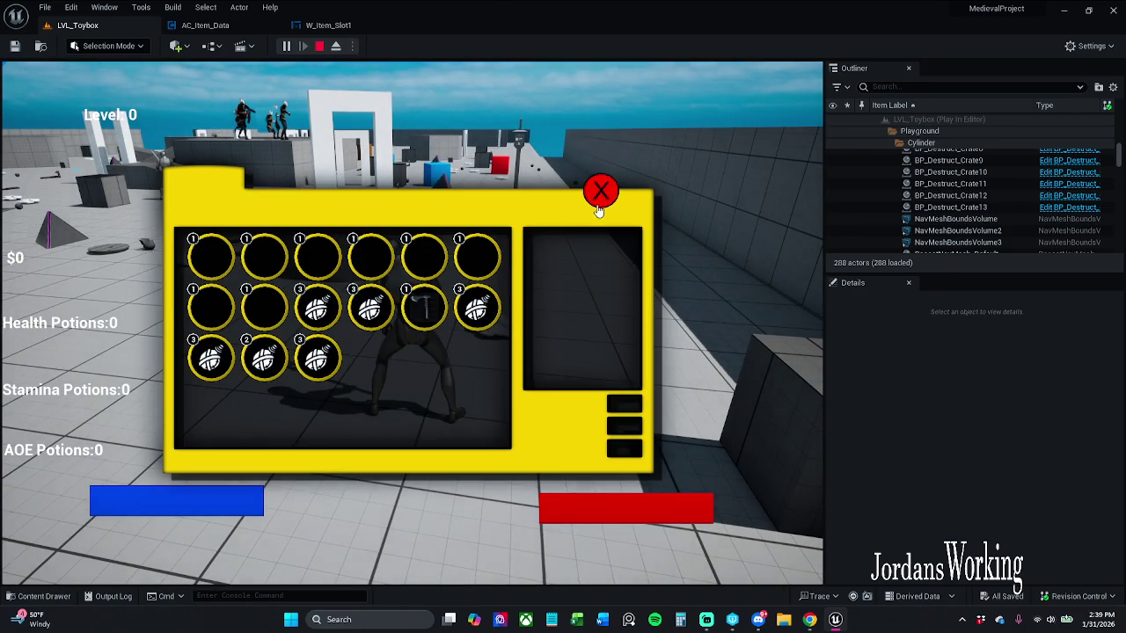
click(598, 211)
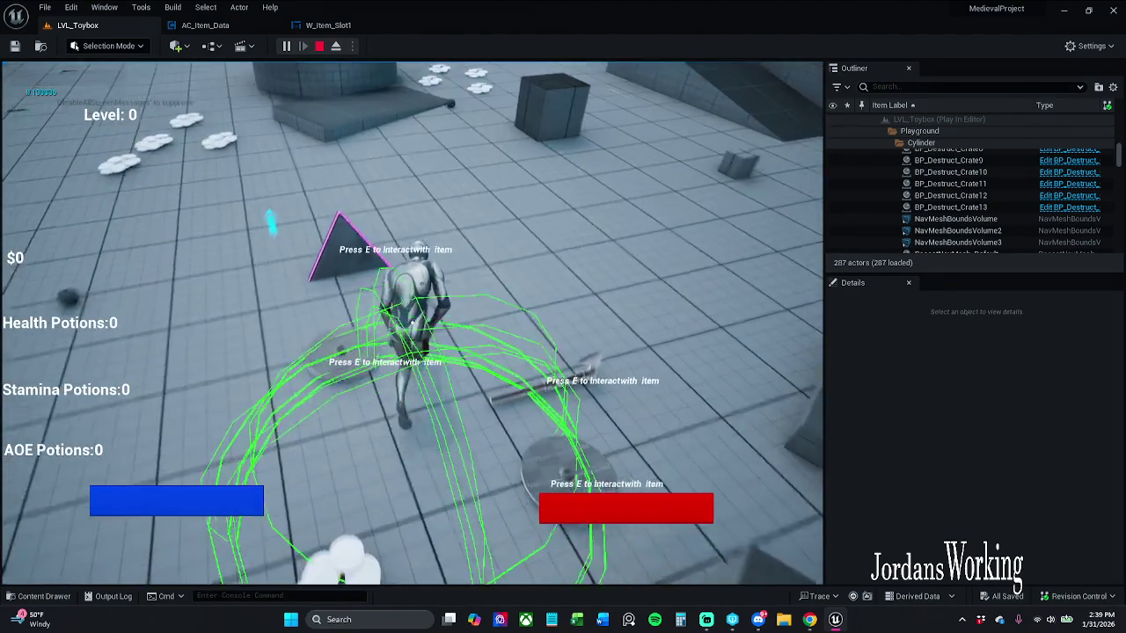
key(e)
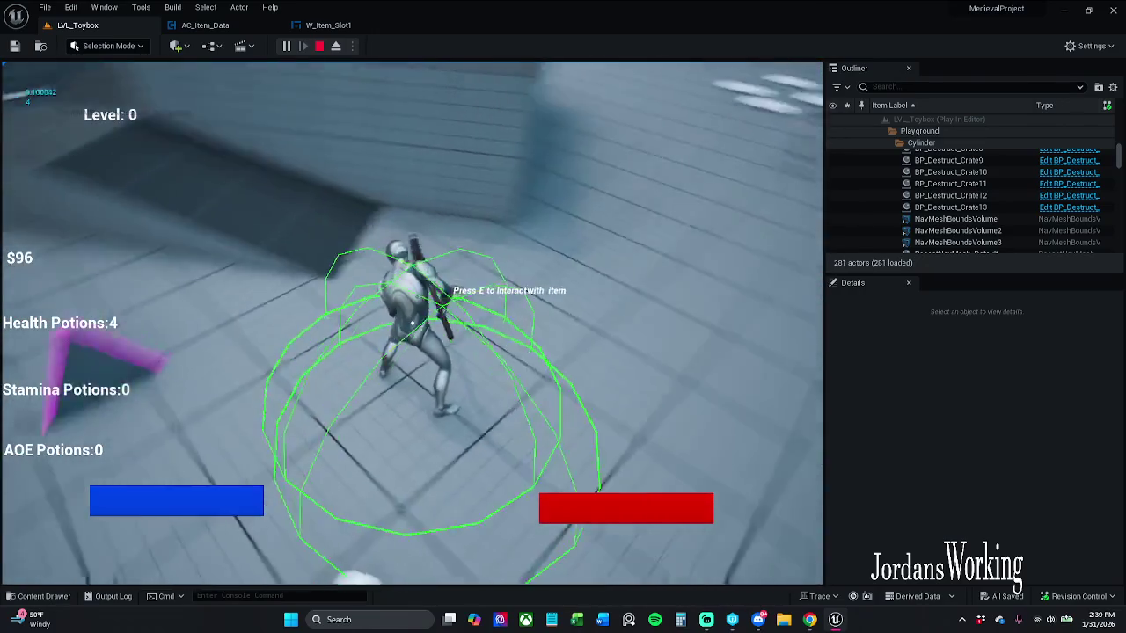
key(i)
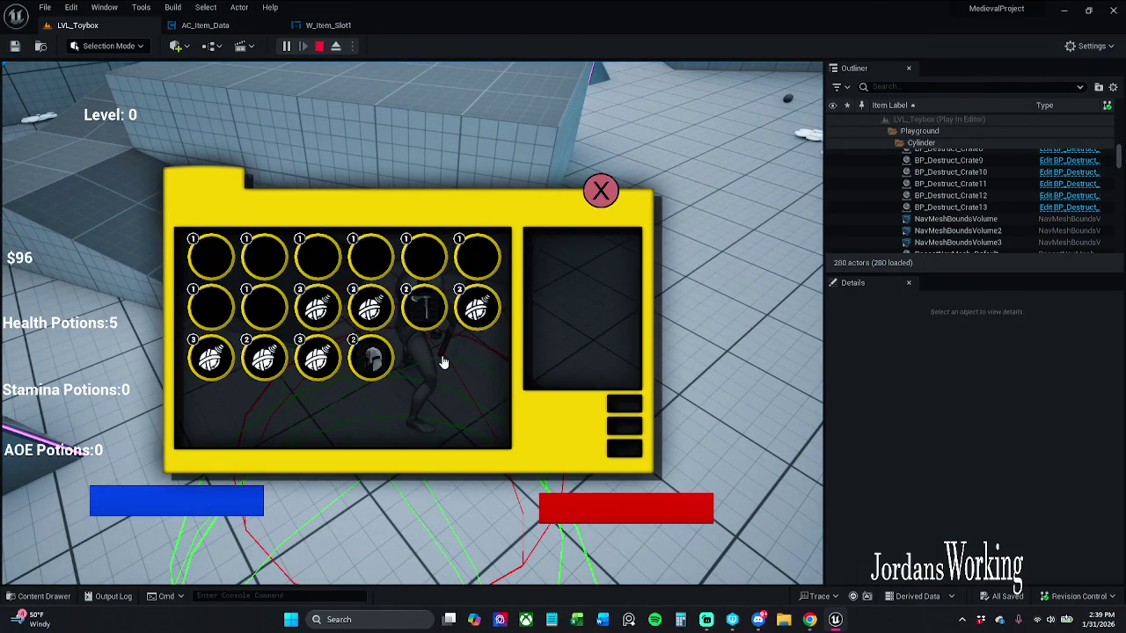
key(Escape)
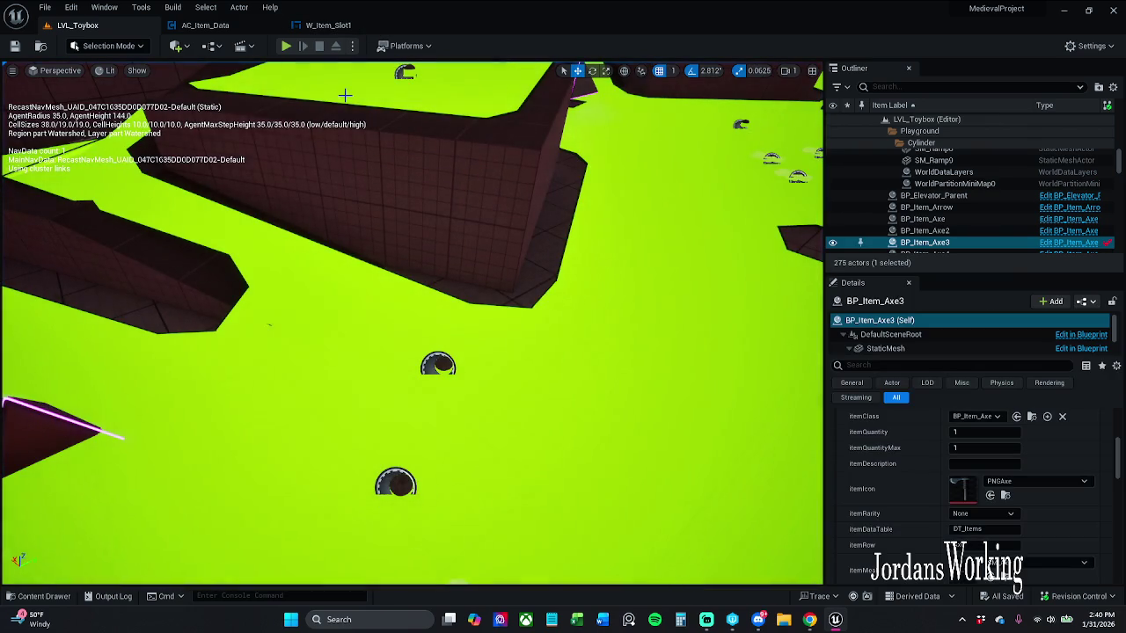
Open W_Item_Slot1's event graph and frame the Set members and Refresh Item nodes.
click(328, 25)
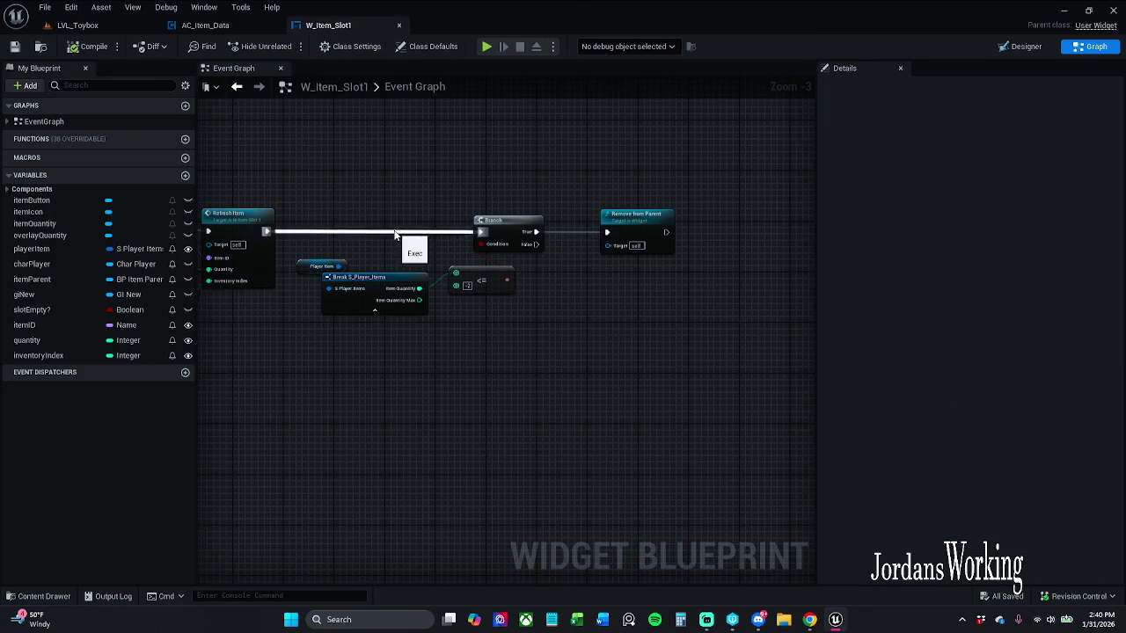
mouse_move(361, 263)
mouse_down()
mouse_move(657, 264)
mouse_move(691, 276)
mouse_up()
scroll(691, 275, down, 1)
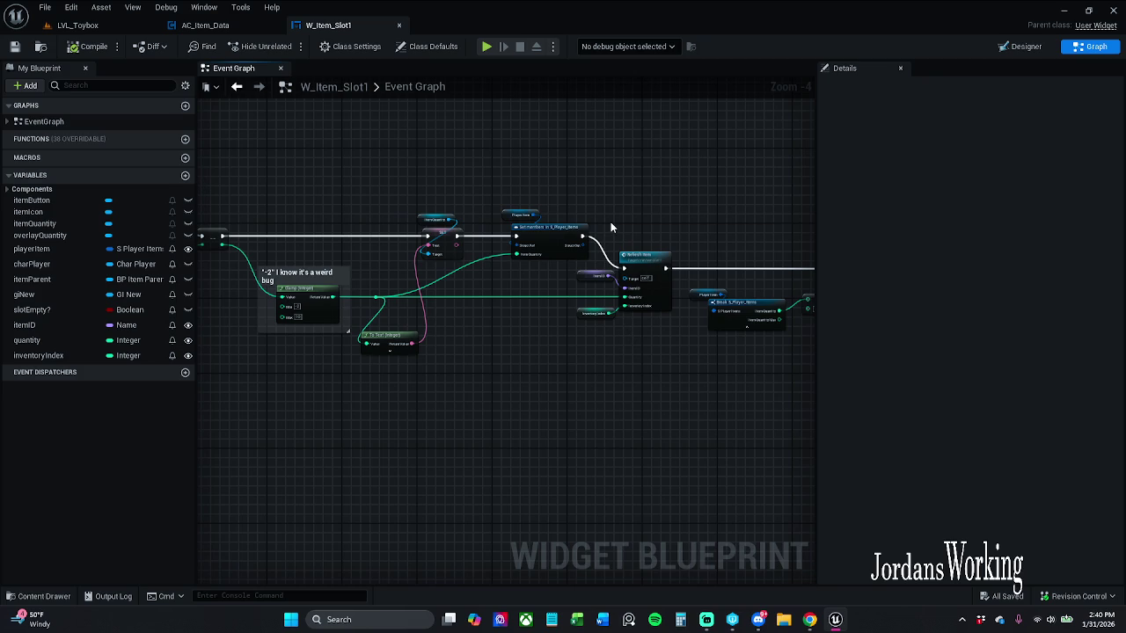
mouse_move(613, 224)
mouse_down()
mouse_move(624, 216)
mouse_move(620, 243)
mouse_up()
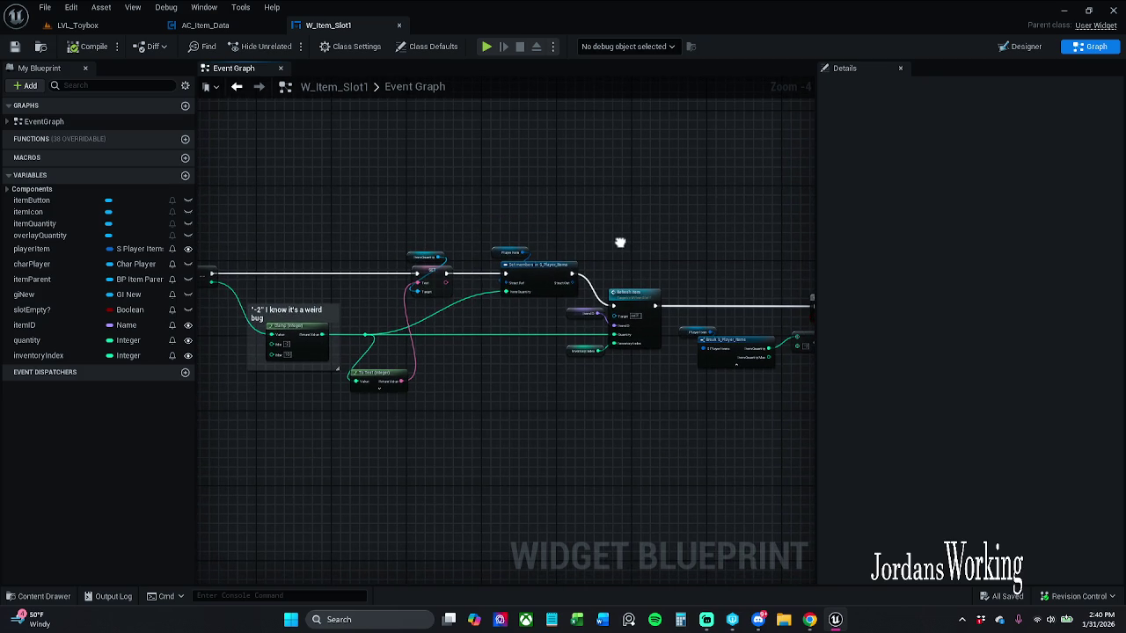
scroll(620, 242, up, 1)
drag(593, 241, 586, 228)
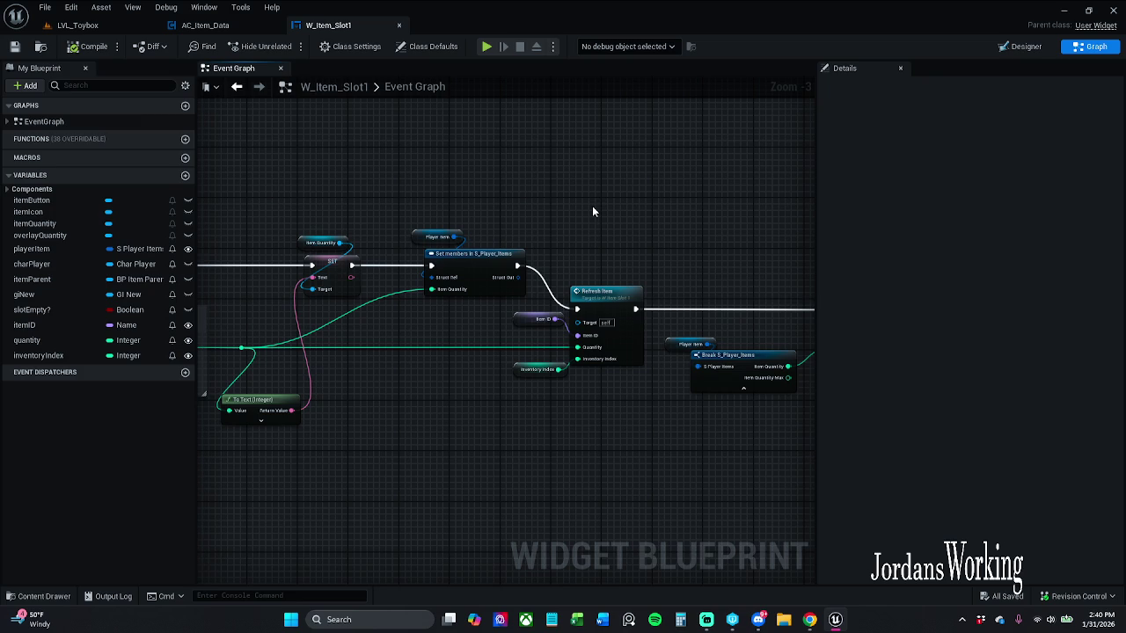
mouse_move(593, 212)
mouse_down()
mouse_move(582, 160)
mouse_move(606, 152)
mouse_up()
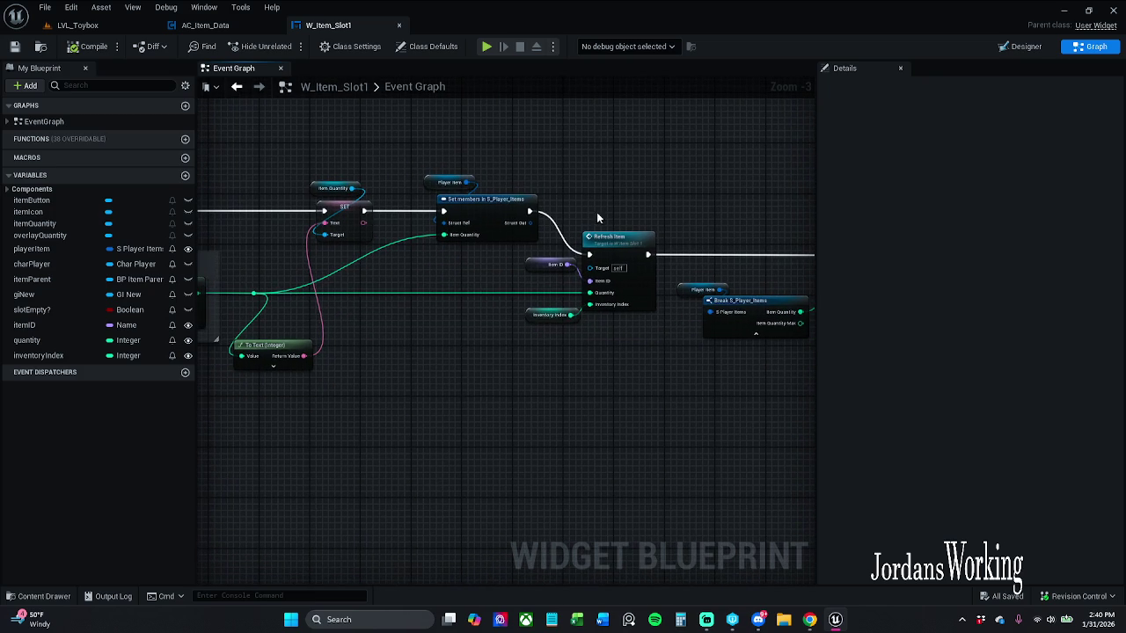
Wire Set members' execution output directly into the Branch, bypassing Refresh Item.
mouse_move(553, 347)
mouse_down()
mouse_move(617, 239)
mouse_move(653, 379)
mouse_up()
click(554, 206)
click(618, 369)
mouse_move(441, 277)
mouse_down()
mouse_move(502, 390)
mouse_move(457, 255)
mouse_move(606, 543)
mouse_move(446, 267)
mouse_move(516, 302)
mouse_move(408, 316)
mouse_up()
scroll(503, 389, down, 1)
scroll(446, 262, up, 1)
mouse_move(377, 239)
mouse_down()
mouse_move(709, 284)
mouse_move(691, 283)
mouse_up()
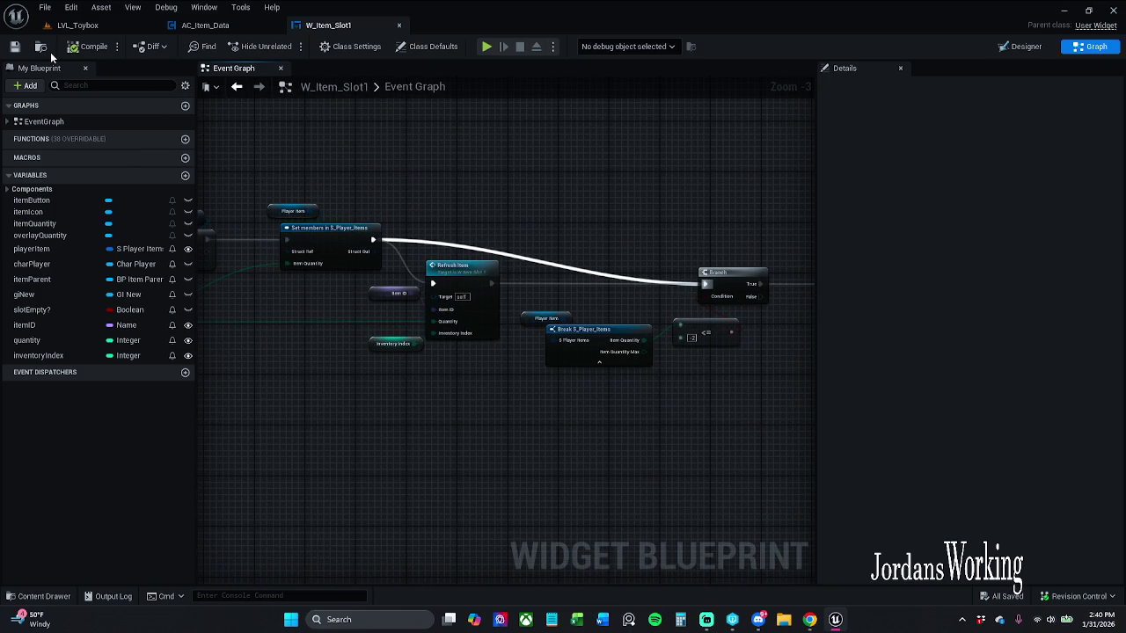
Run a quick play test from LVL_Toybox, opening, closing and reopening the inventory.
click(119, 31)
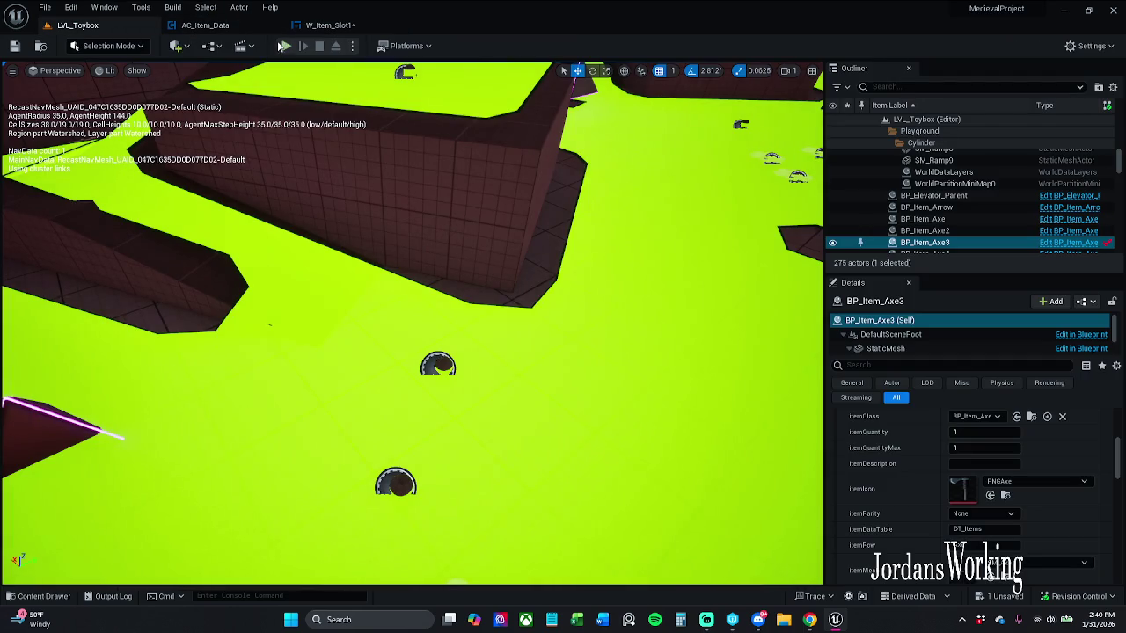
click(286, 45)
key(i)
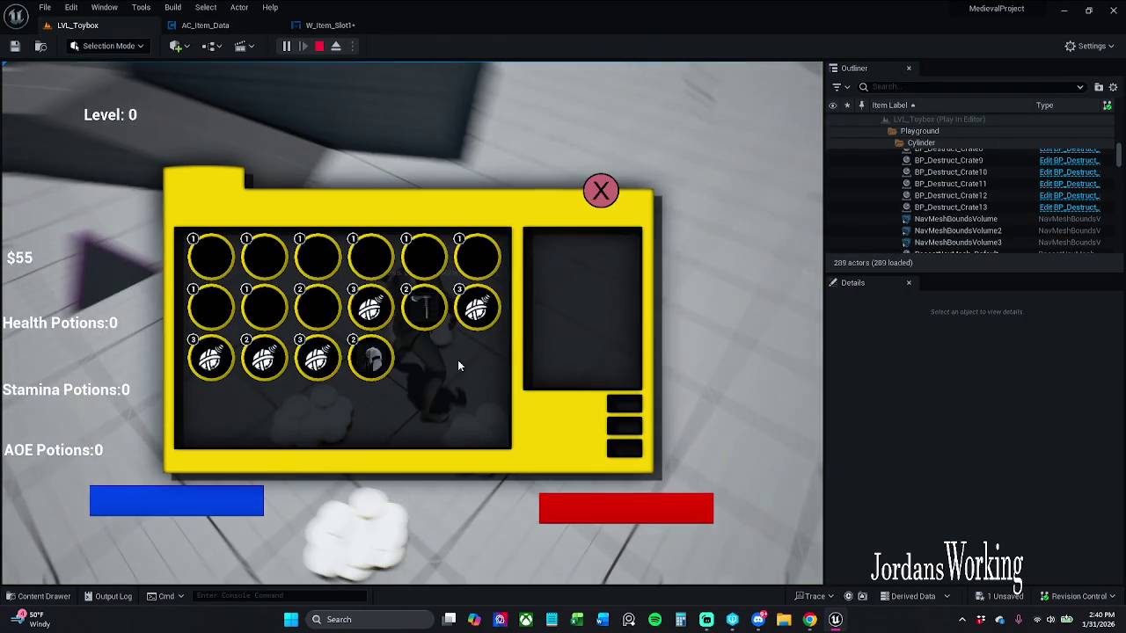
click(597, 199)
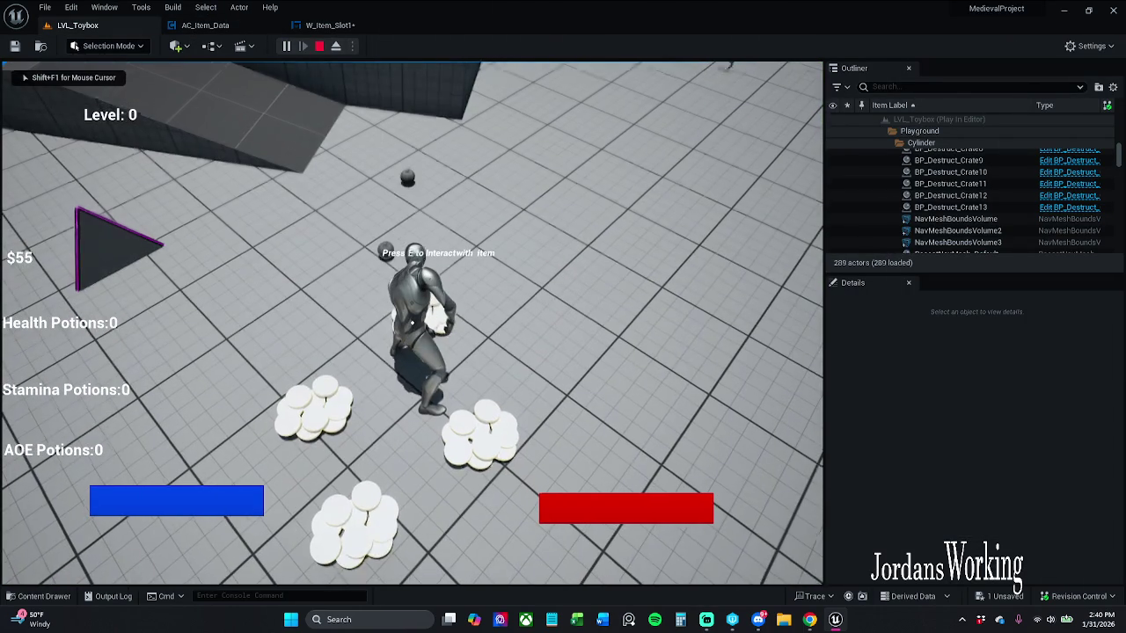
key(i)
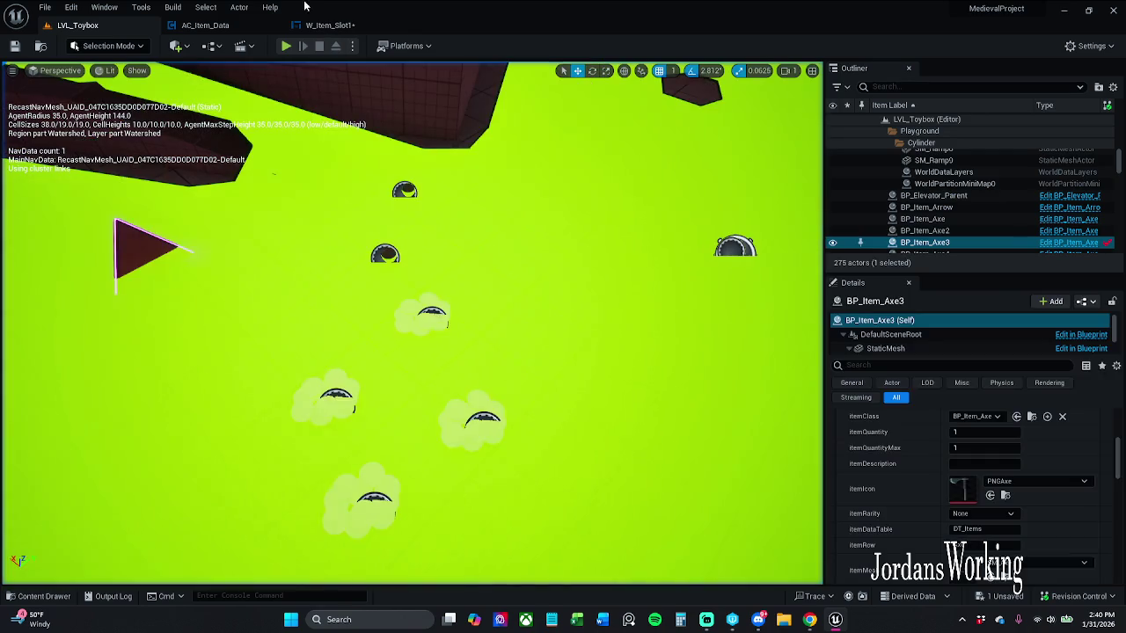
Reconnect Set members' execution to Refresh Item, compile and save, and start a new play test.
click(330, 25)
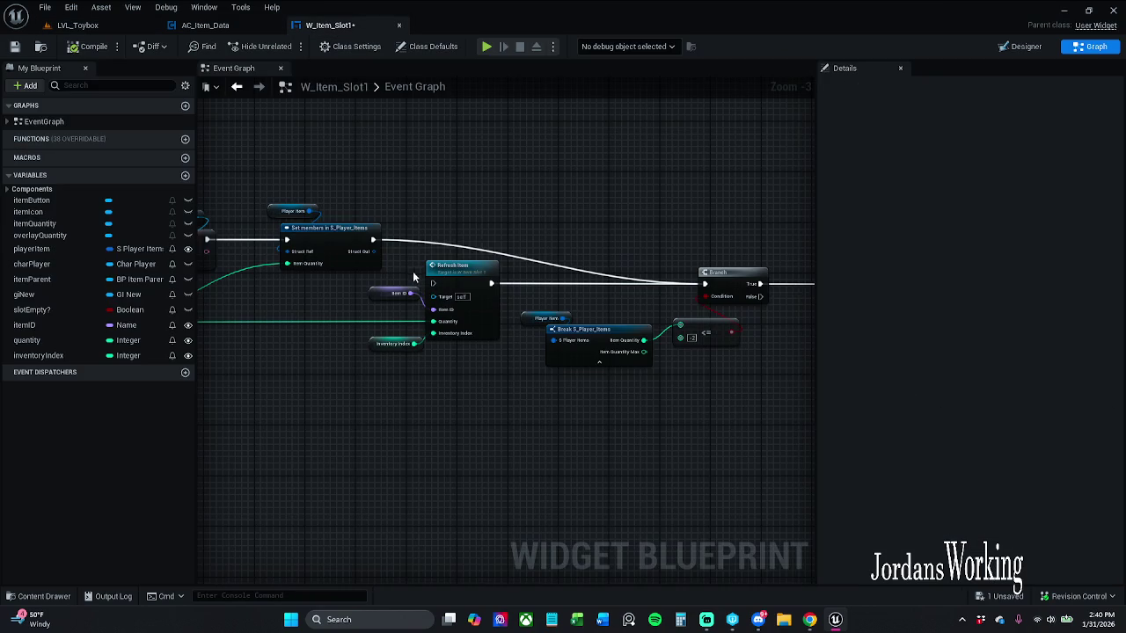
drag(378, 241, 433, 283)
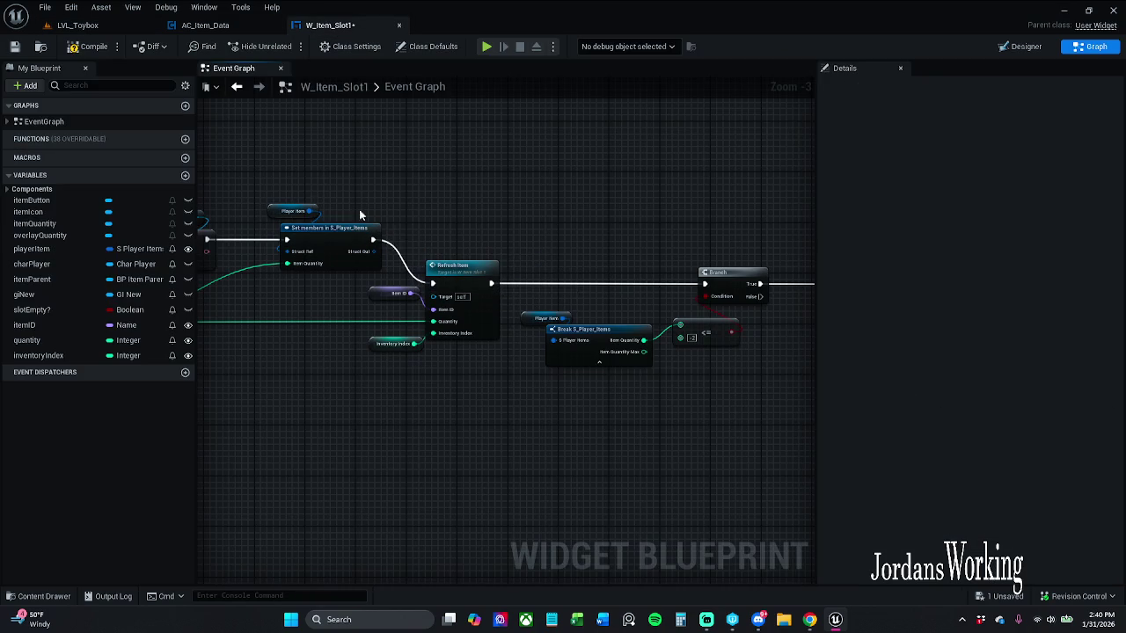
click(74, 50)
click(14, 46)
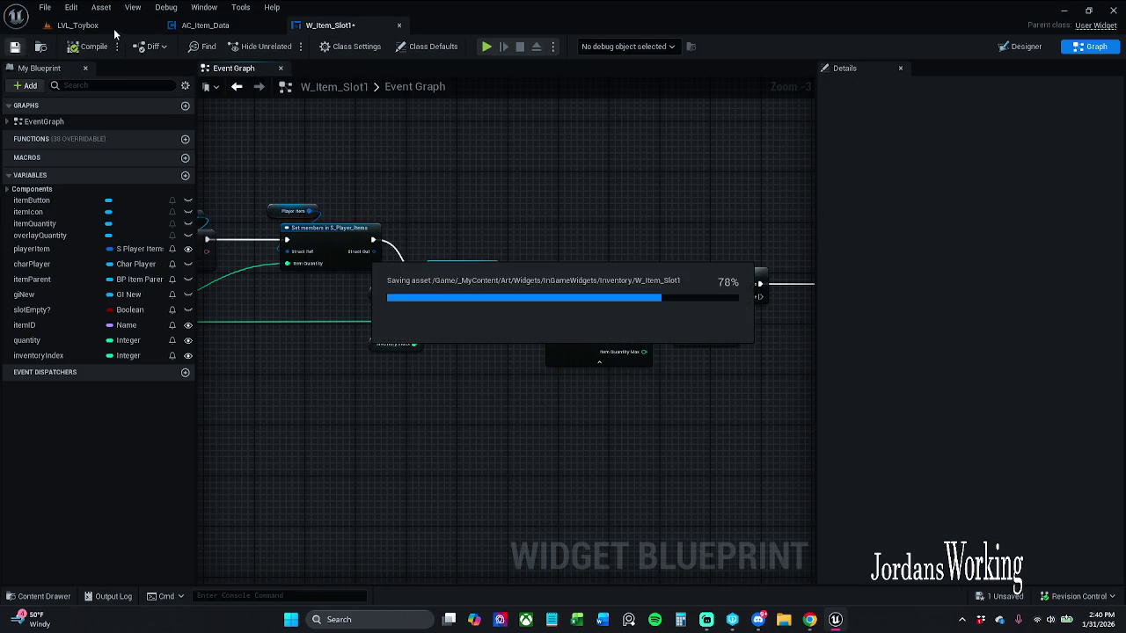
click(106, 25)
click(286, 46)
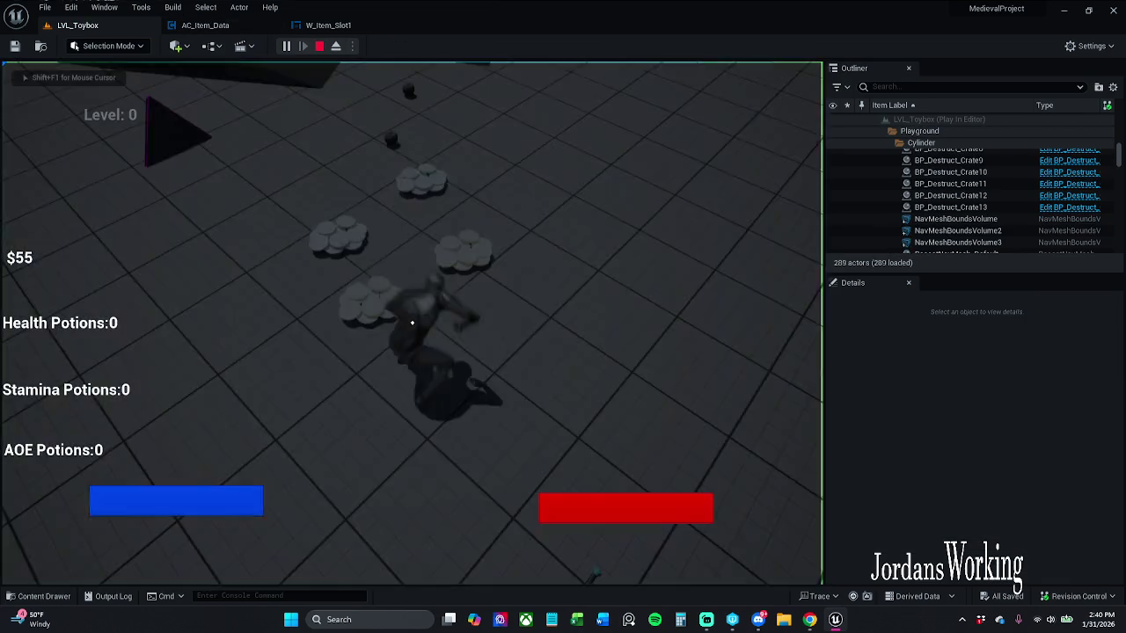
Remove one bomb, two bomb stacks and one hammer from the inventory slots.
key(i)
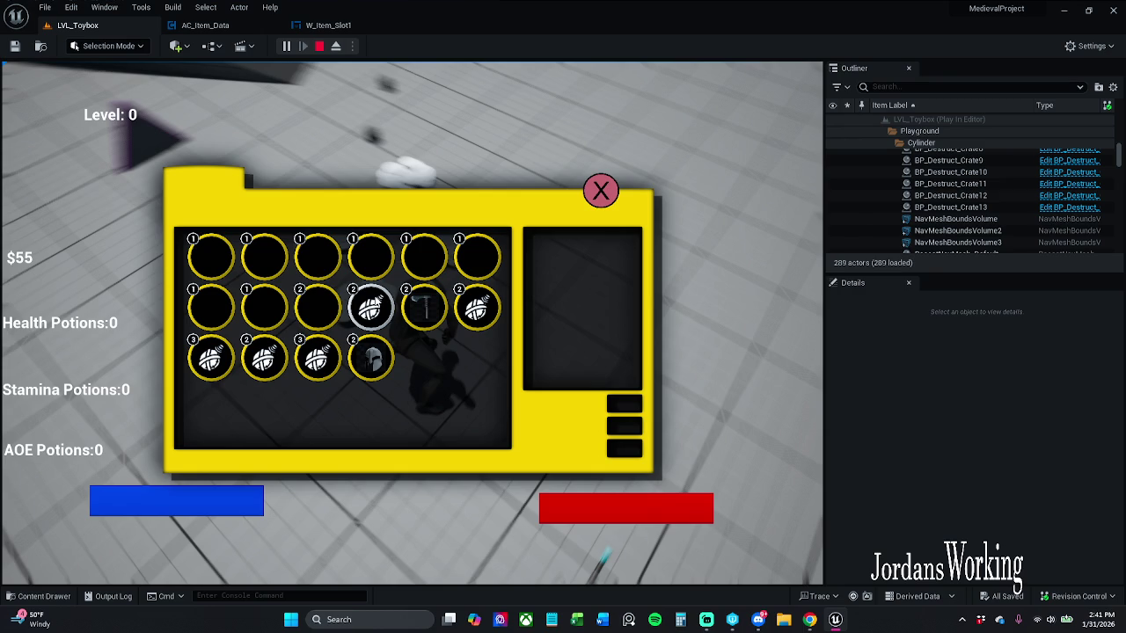
click(369, 306)
click(316, 356)
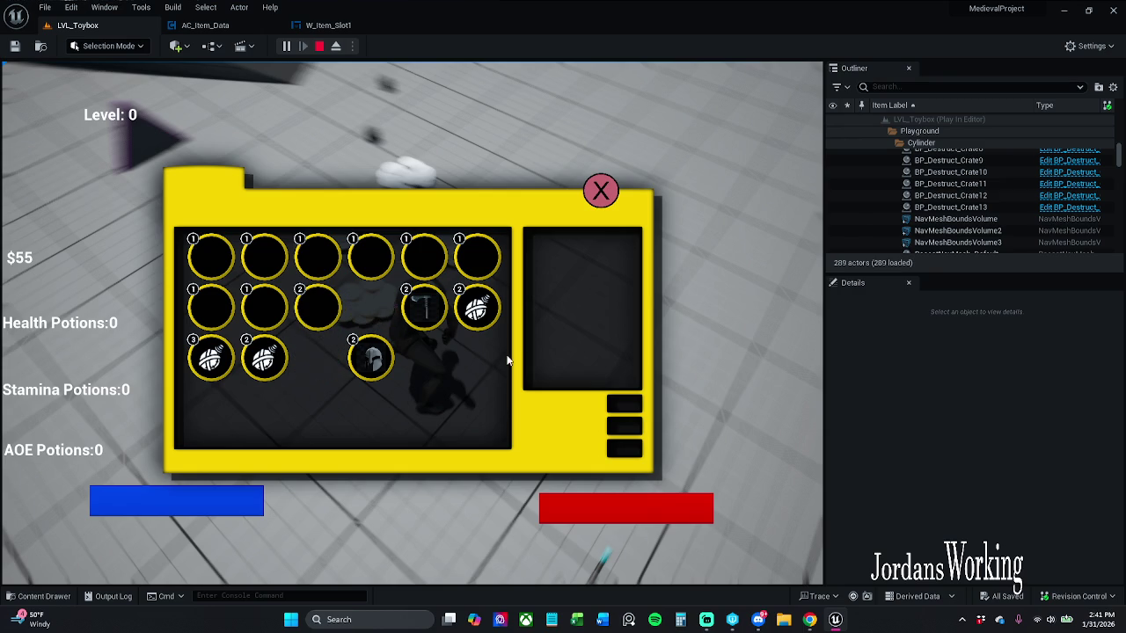
click(479, 317)
click(431, 318)
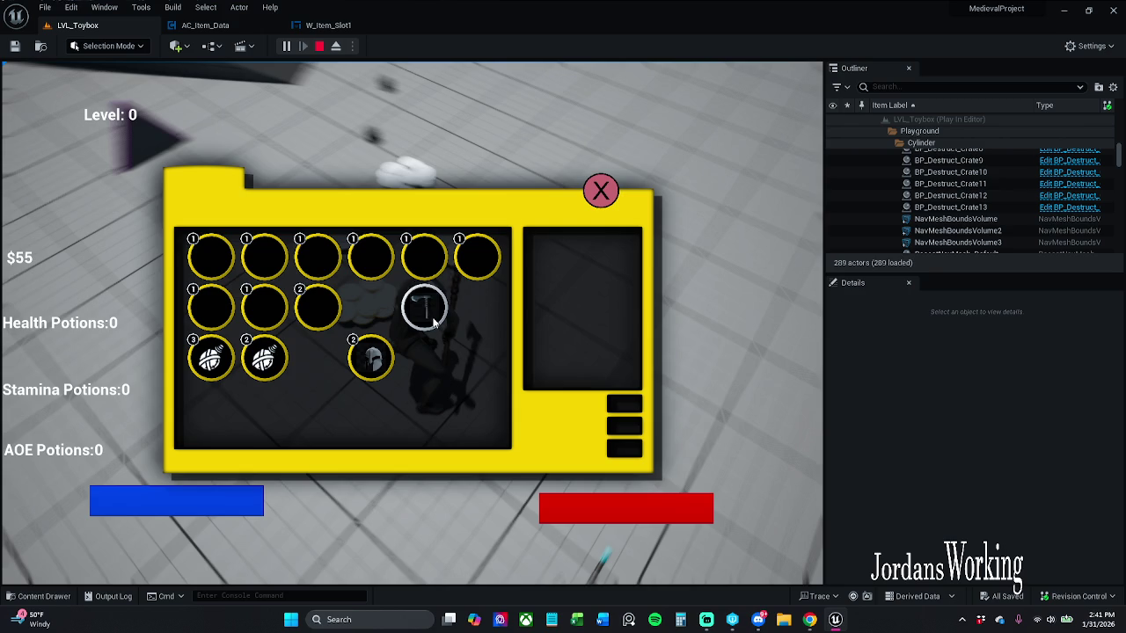
click(601, 191)
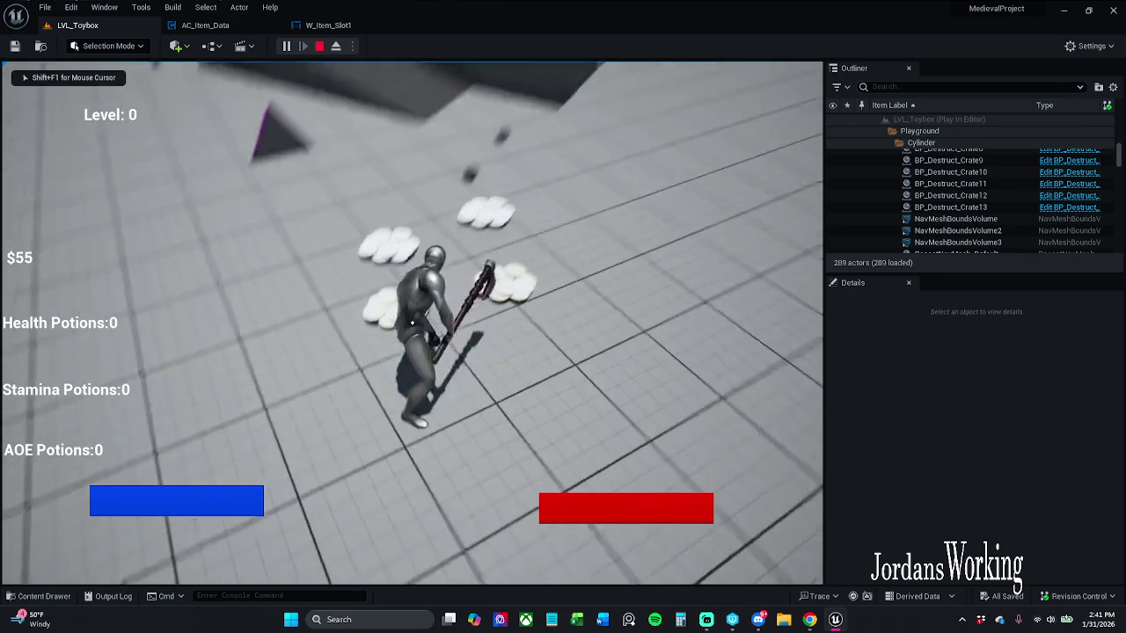
Recheck the inventory slots, end the play session, and open the AC_Item_Data graph.
key(i)
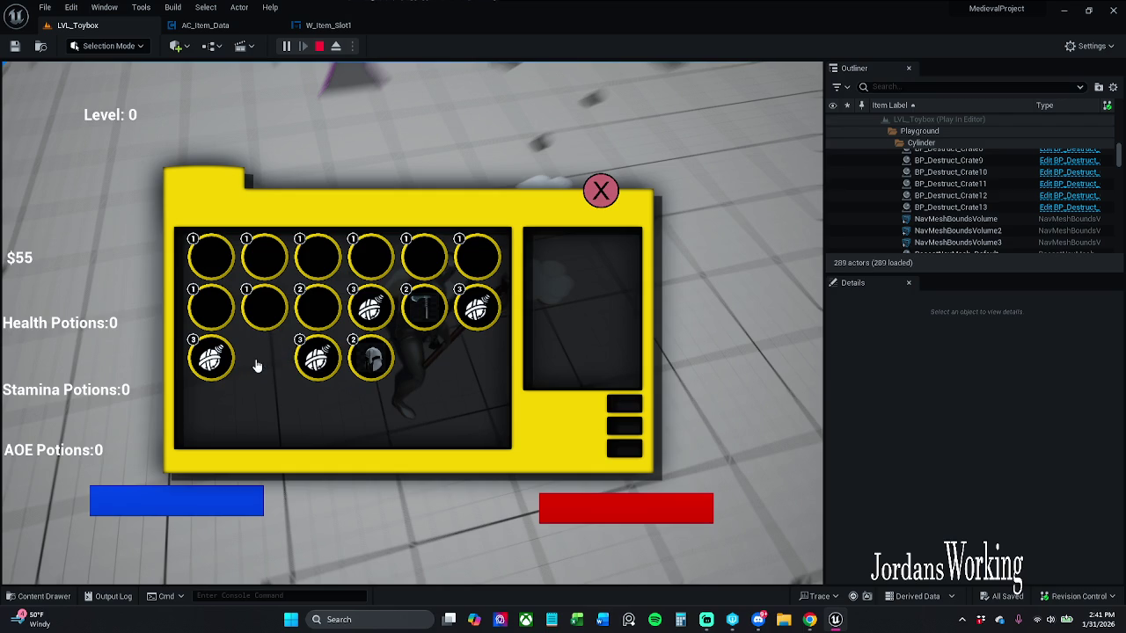
click(609, 193)
key(Escape)
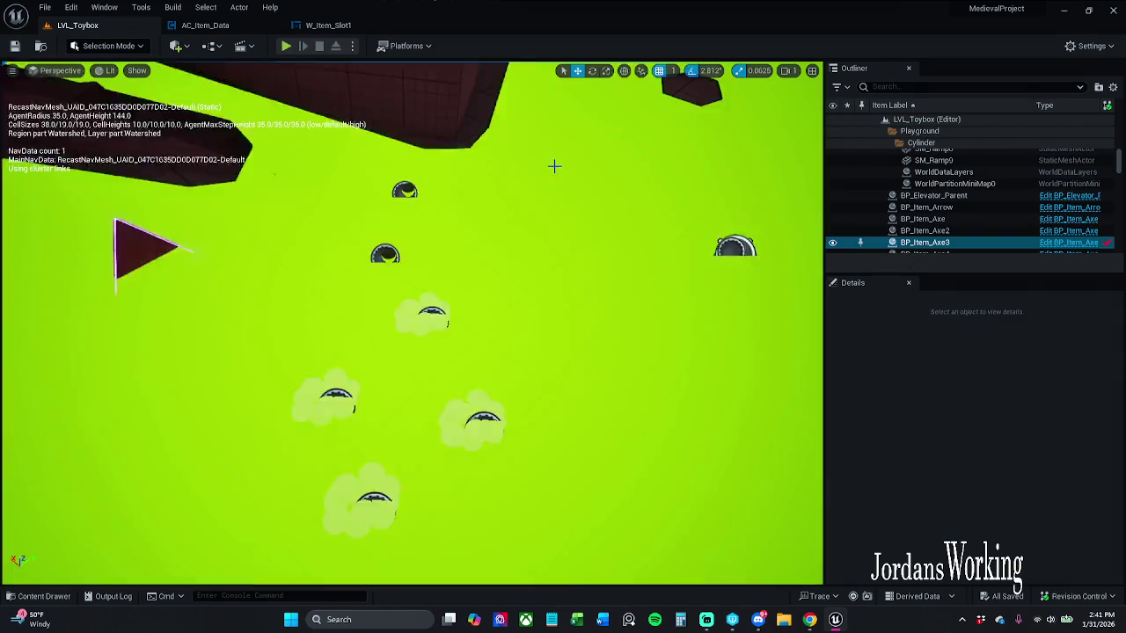
click(214, 32)
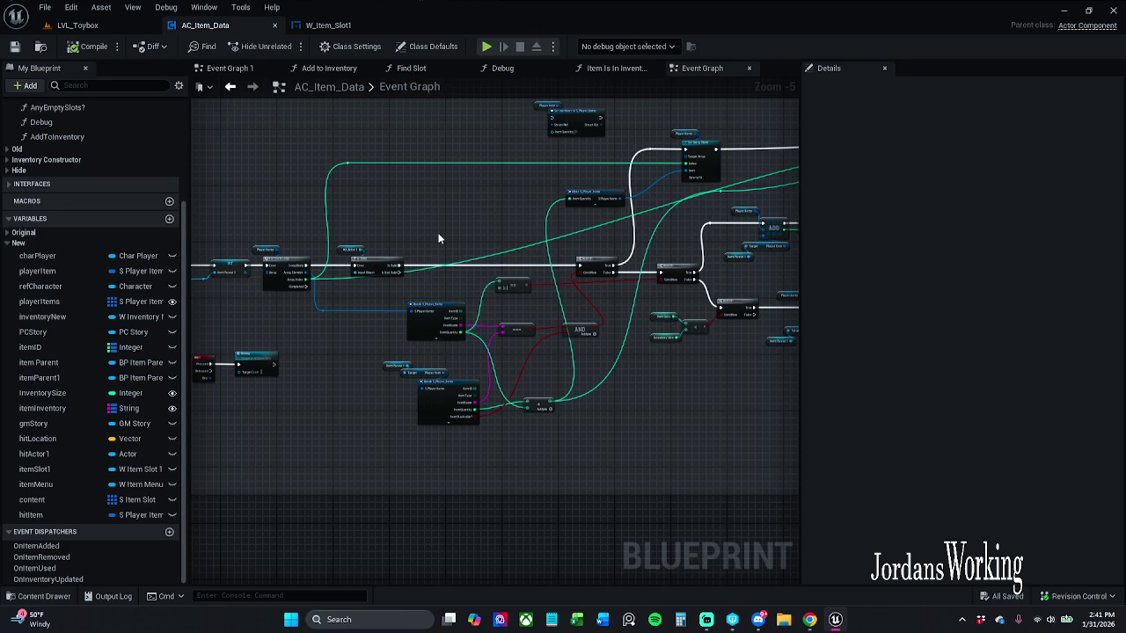
Check W_Item_Slot1's Branch and Remove from Parent nodes, then open AC_Item_Data's Event Graph 1.
click(338, 25)
mouse_move(637, 227)
mouse_down()
mouse_move(445, 205)
mouse_move(542, 191)
mouse_up()
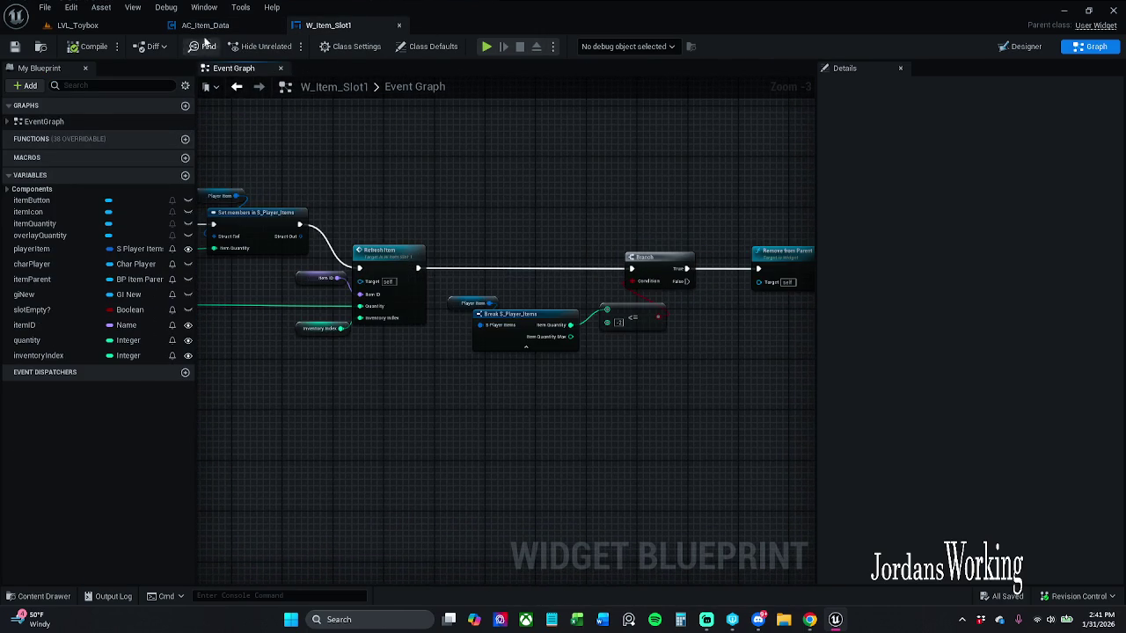
click(205, 25)
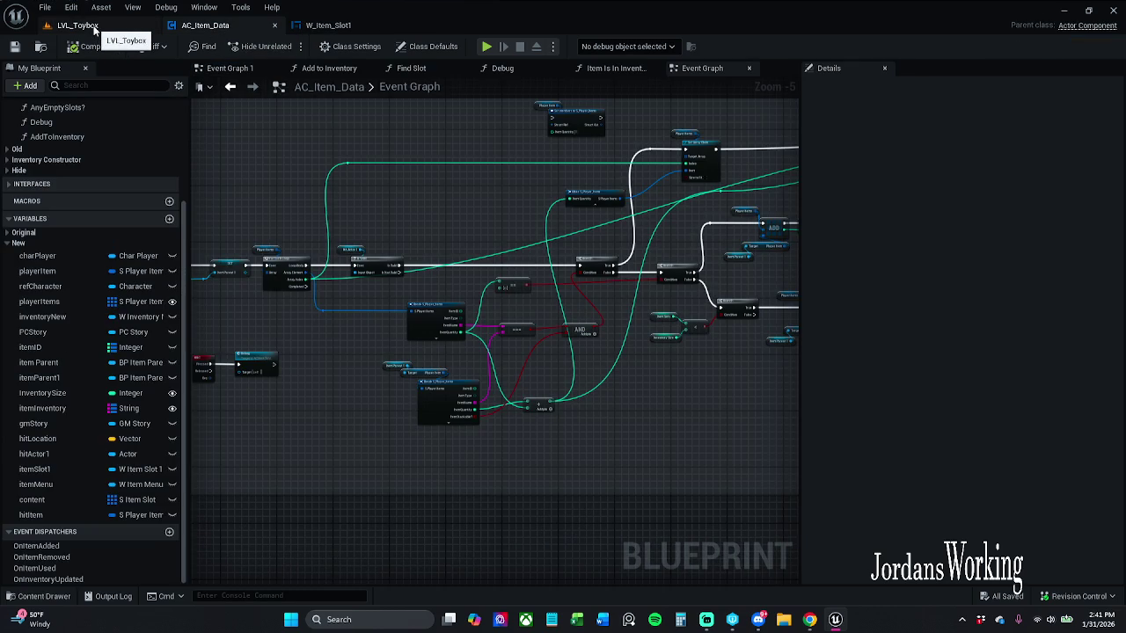
drag(267, 183, 694, 183)
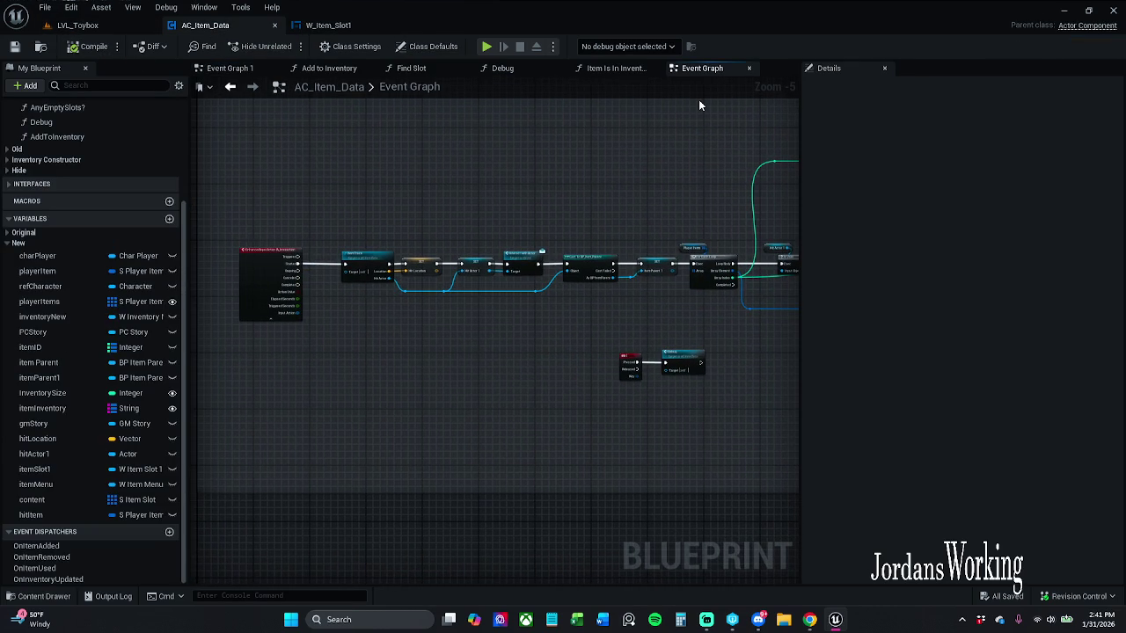
click(232, 68)
scroll(322, 227, down, 4)
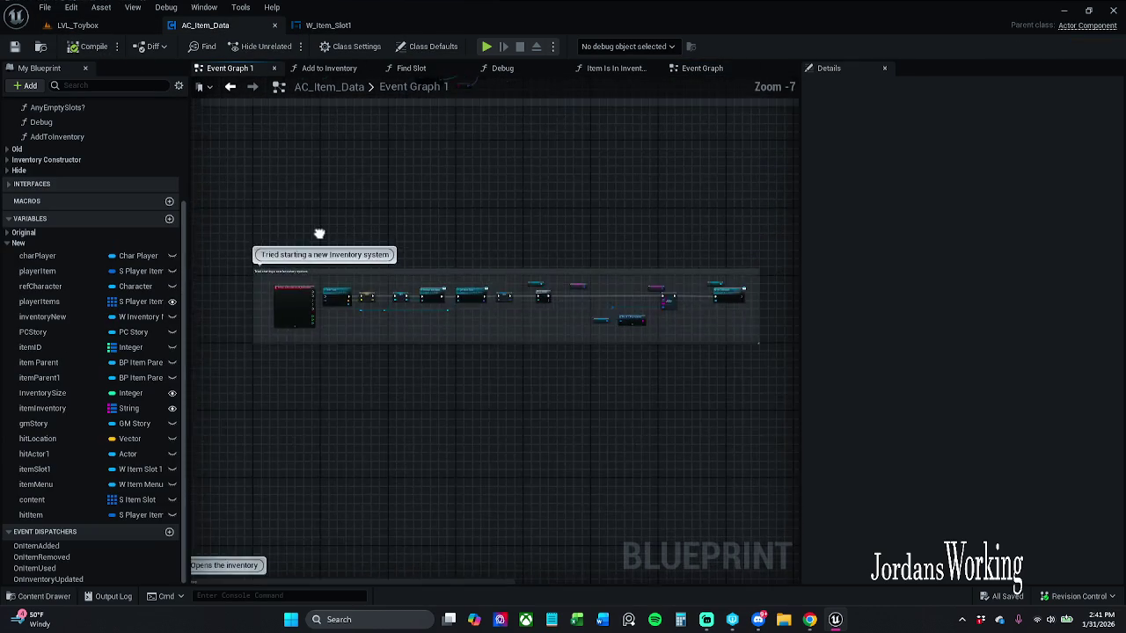
mouse_move(321, 230)
mouse_down()
mouse_move(389, 329)
mouse_move(390, 282)
mouse_up()
Inspect the comment groups, including the input event and 'Tried starting a new Inventory system' comment.
click(341, 333)
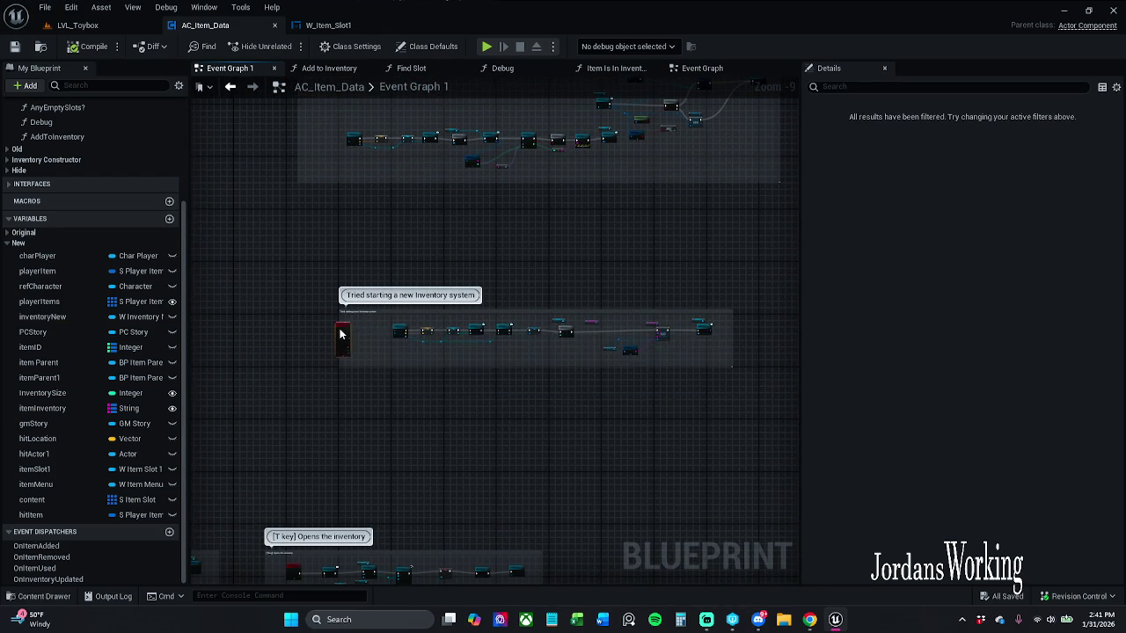
scroll(441, 298, up, 3)
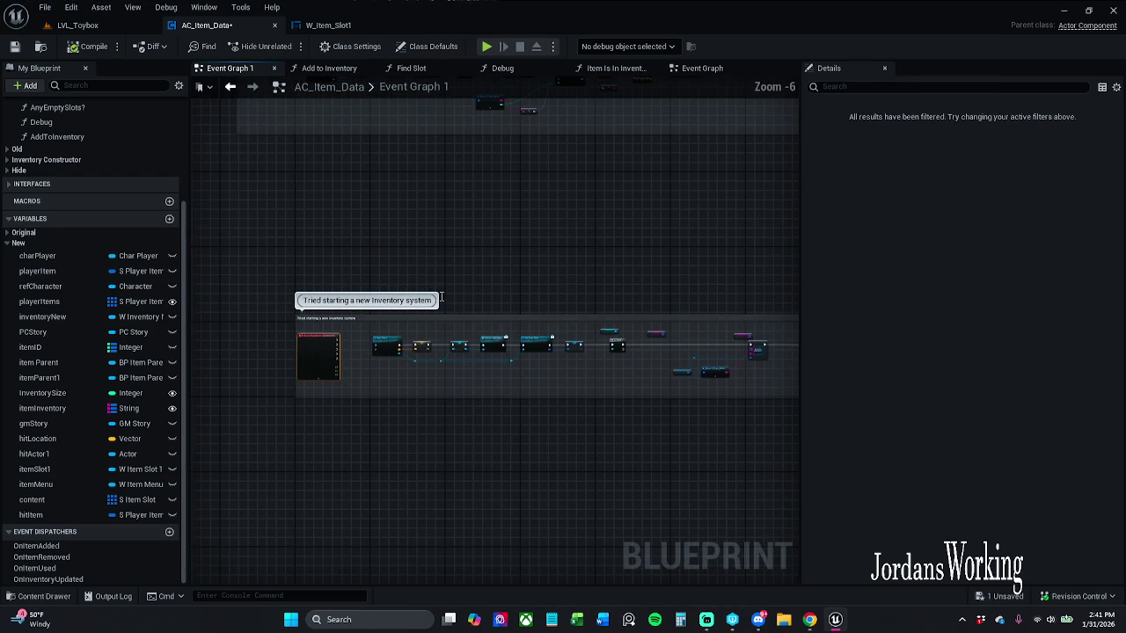
double_click(386, 303)
scroll(386, 304, up, 3)
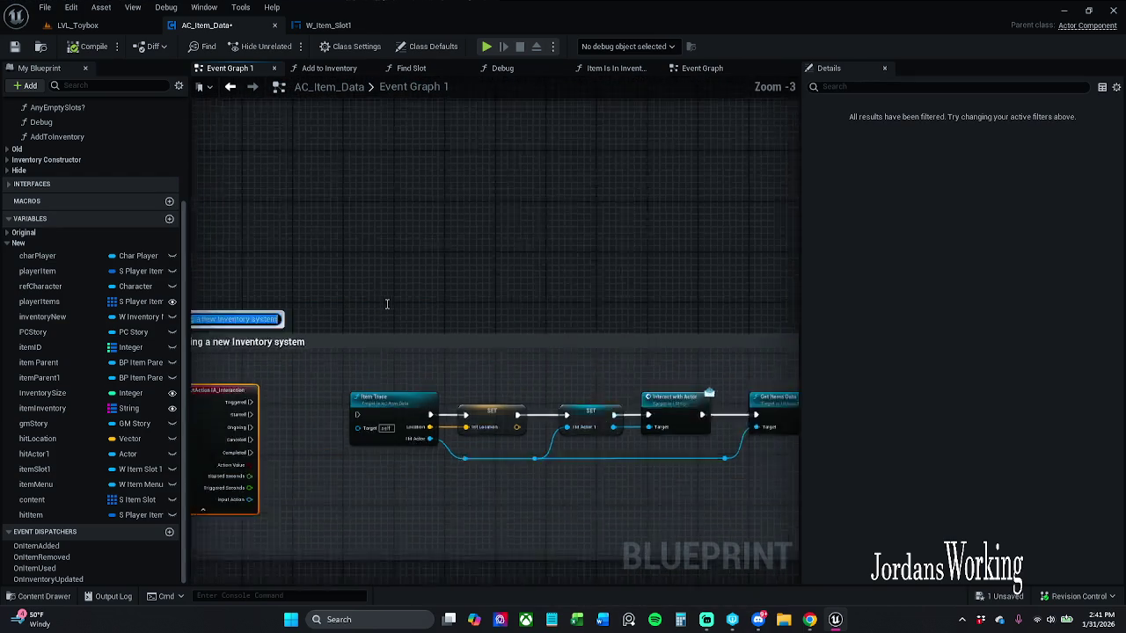
drag(360, 306, 529, 295)
scroll(529, 296, up, 1)
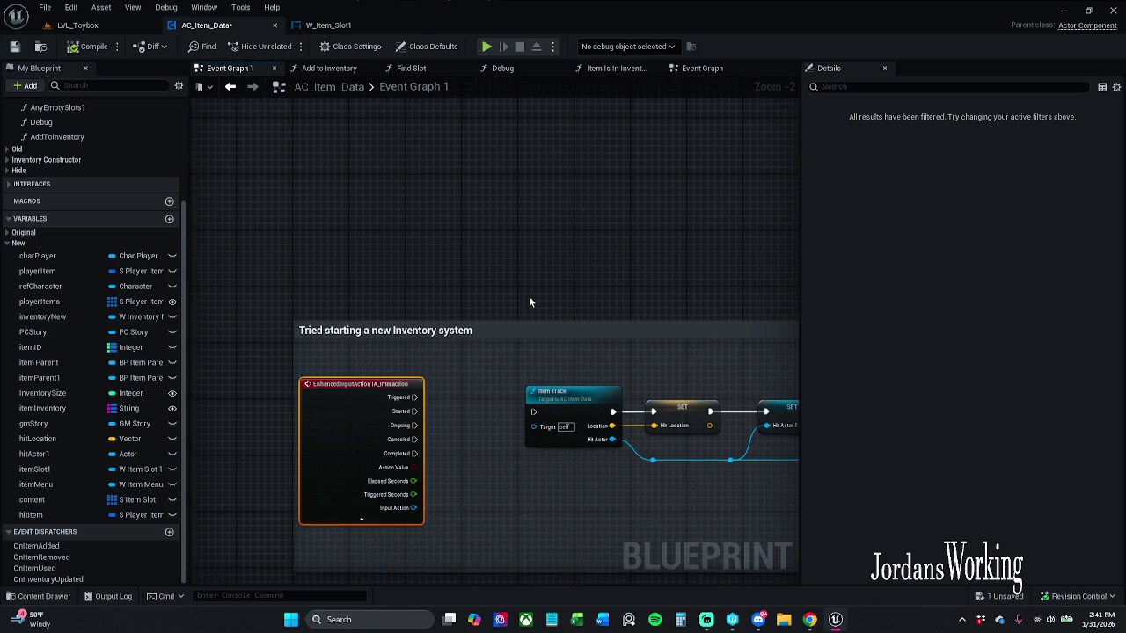
click(450, 330)
click(449, 330)
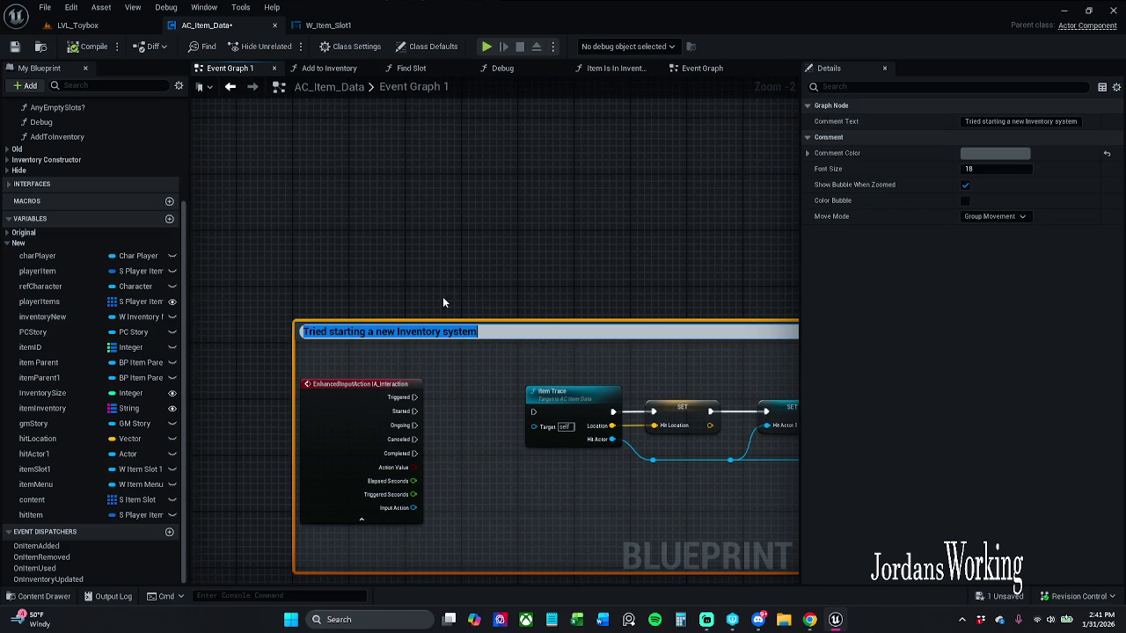
scroll(424, 261, down, 10)
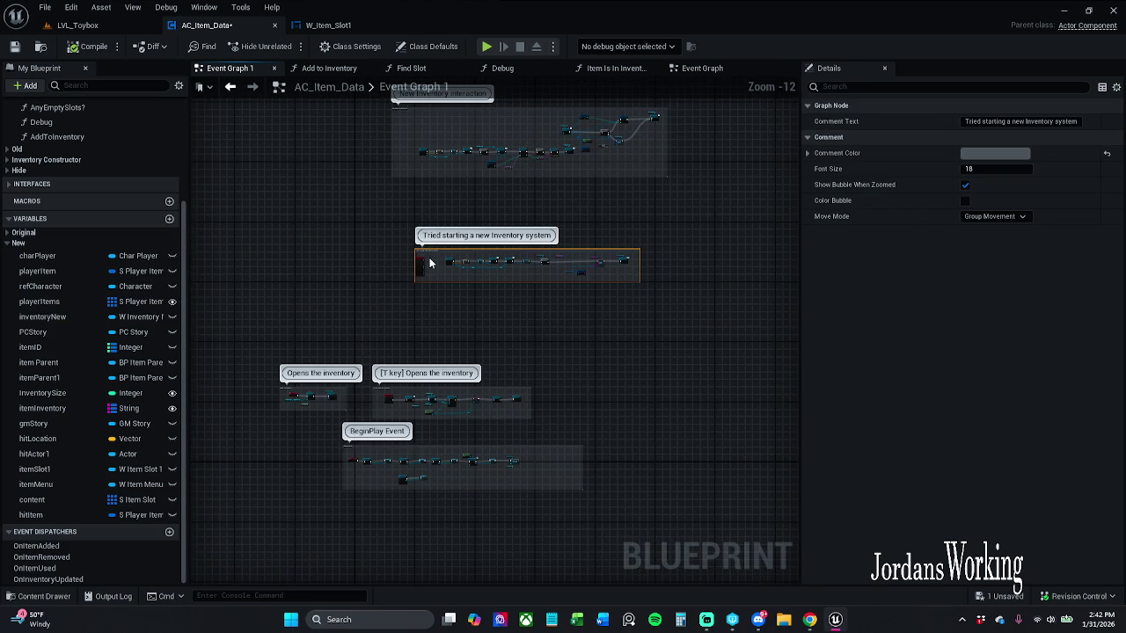
mouse_move(445, 270)
mouse_down()
mouse_move(435, 455)
mouse_move(435, 198)
mouse_up()
scroll(307, 327, up, 3)
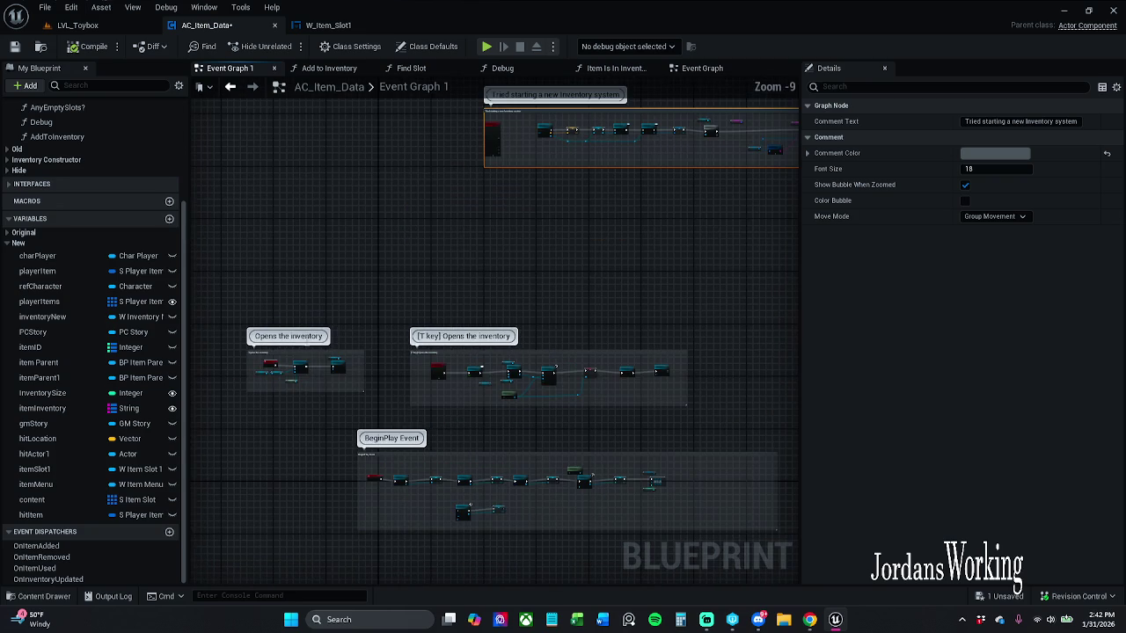
Move the 'Opens the inventory' group beside the [T key] group and save AC_Item_Data.
mouse_move(307, 361)
mouse_down()
mouse_move(453, 245)
mouse_move(780, 384)
mouse_move(601, 370)
mouse_up()
scroll(780, 385, down, 3)
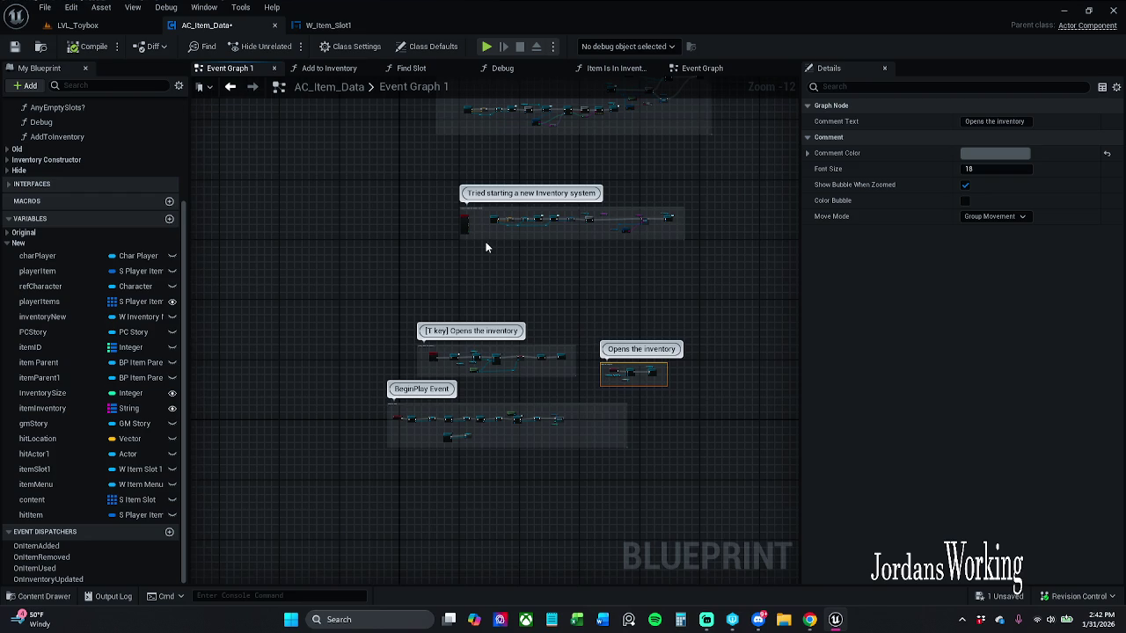
click(15, 48)
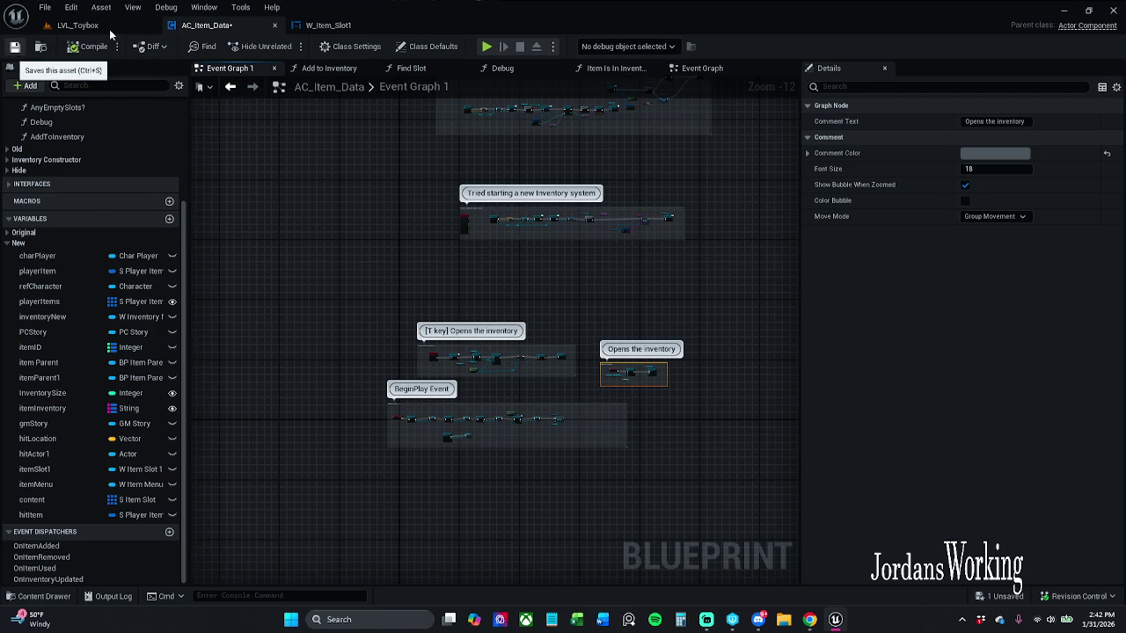
click(368, 31)
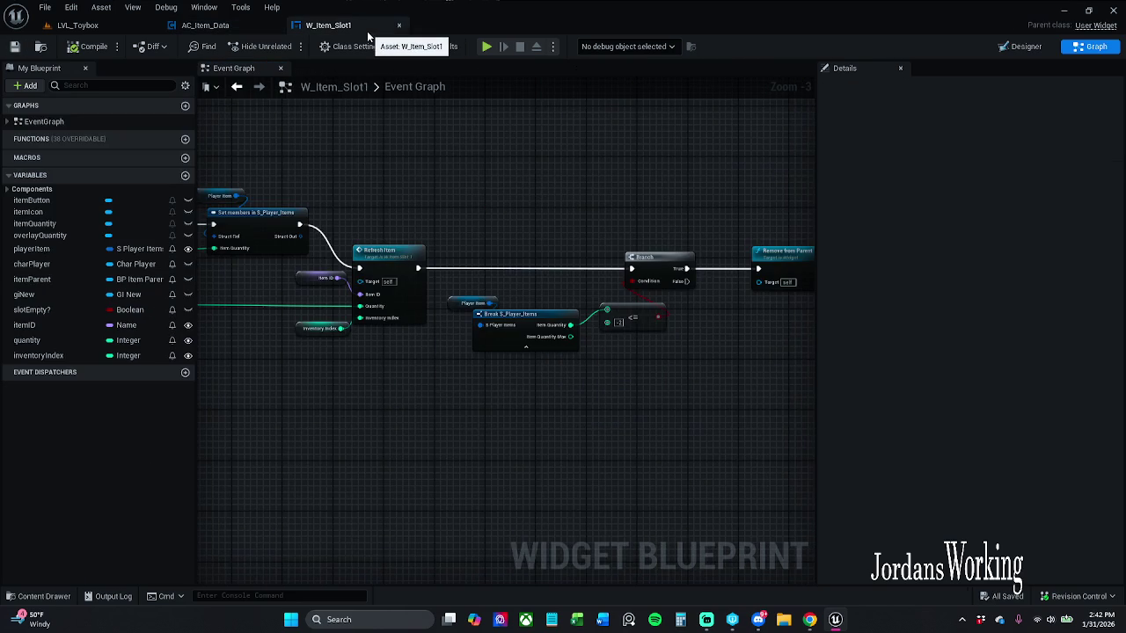
click(270, 28)
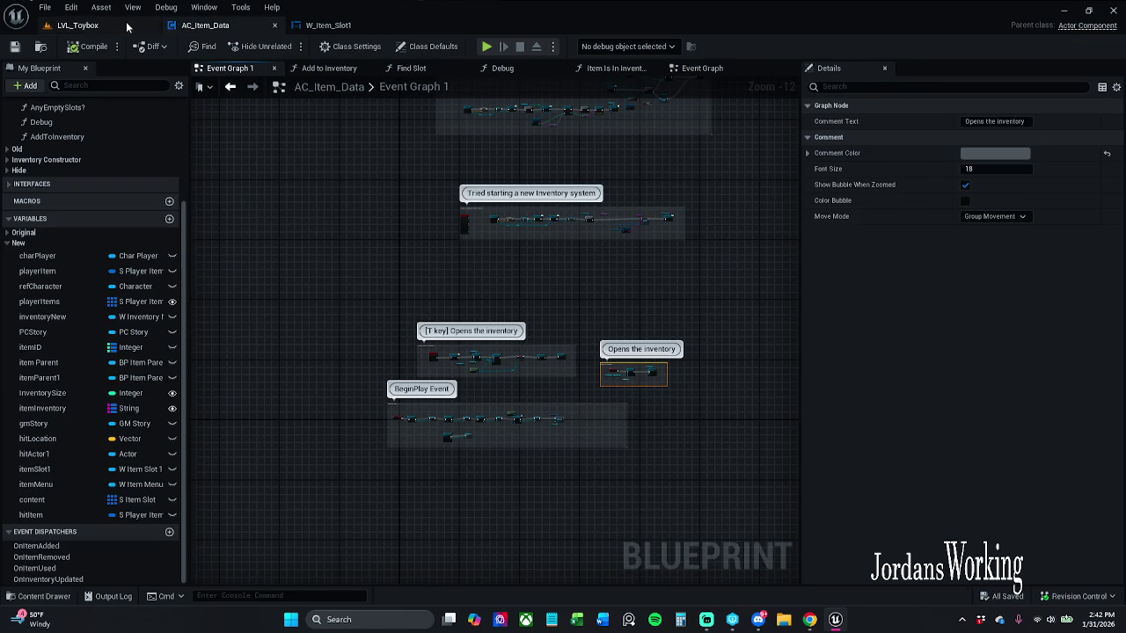
Close the W_Item_Slot1 editor and choose Platforms > Windows > Package Project from LVL_Toybox.
click(77, 25)
click(338, 29)
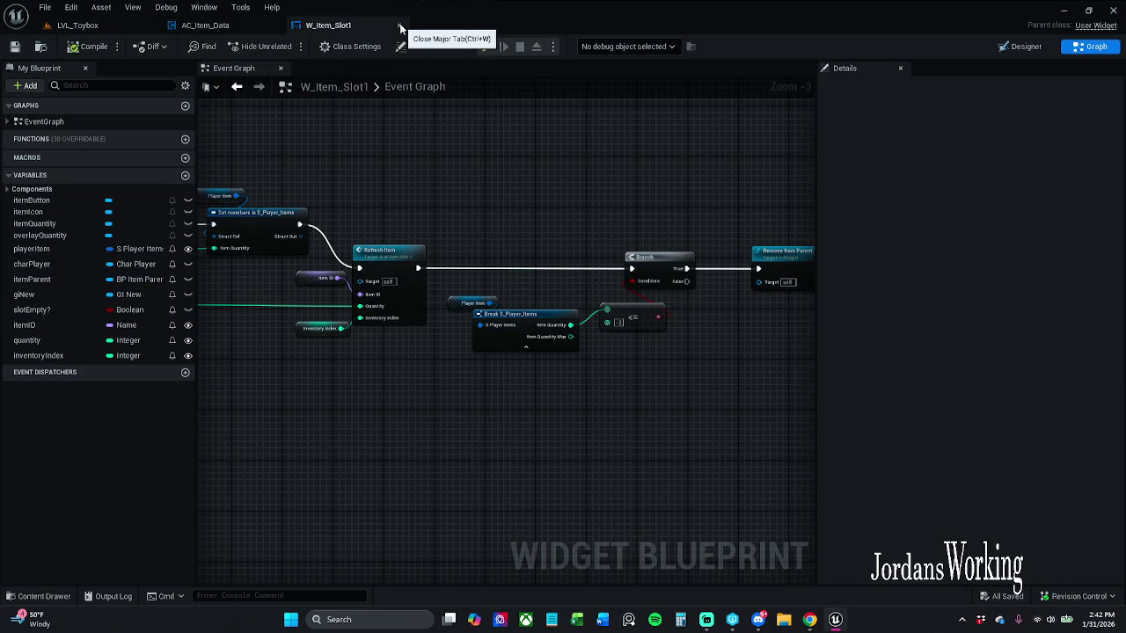
click(203, 24)
click(78, 24)
click(407, 45)
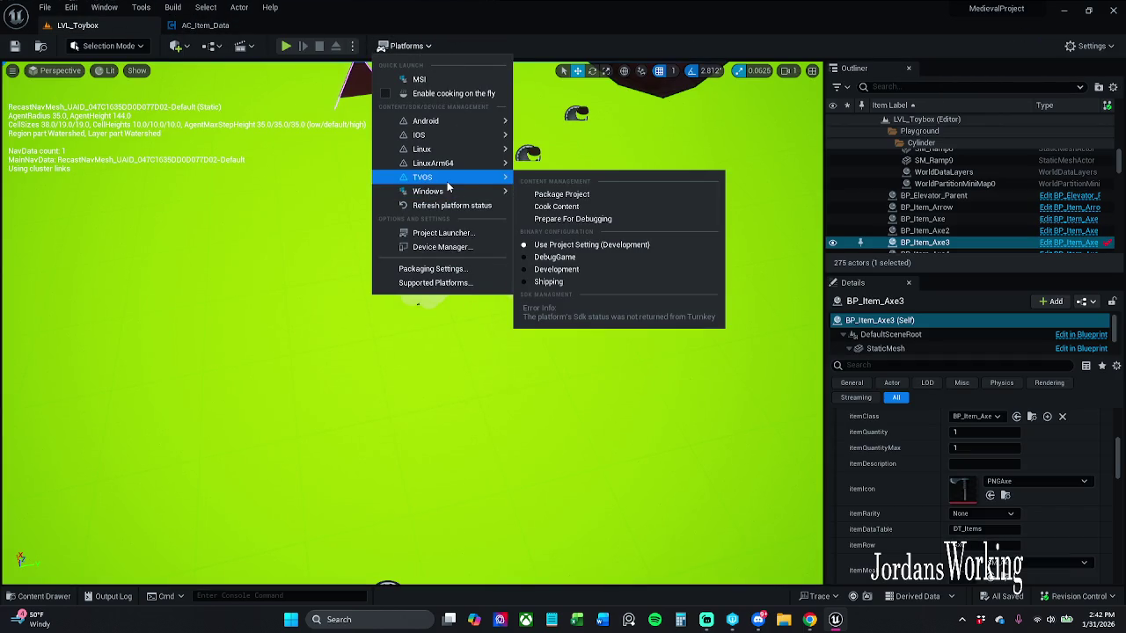
mouse_move(462, 195)
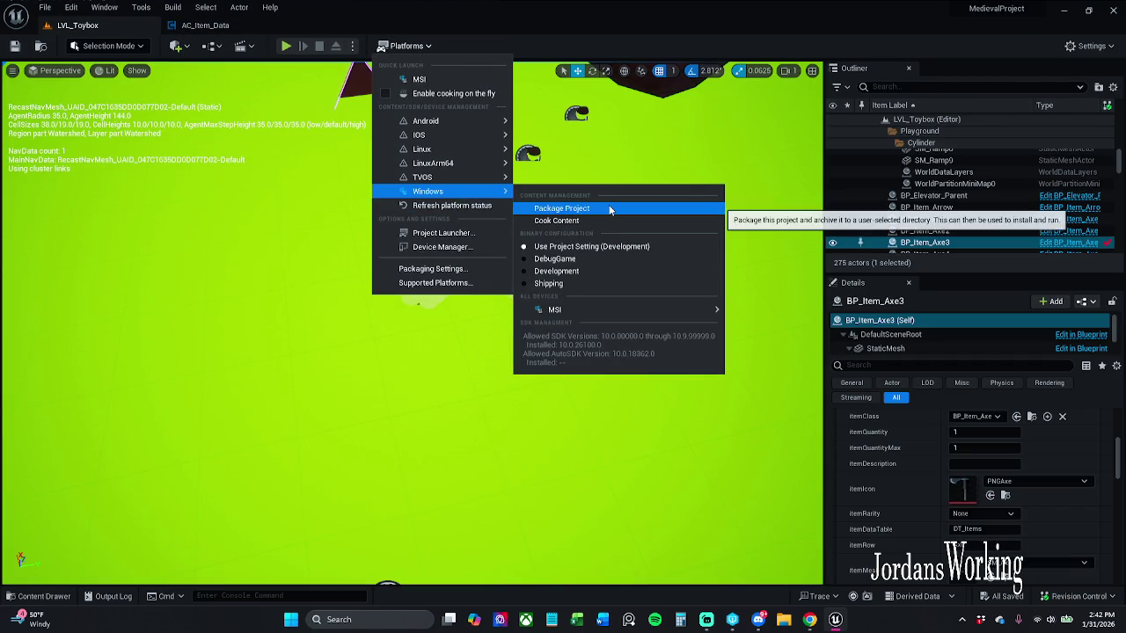
click(609, 209)
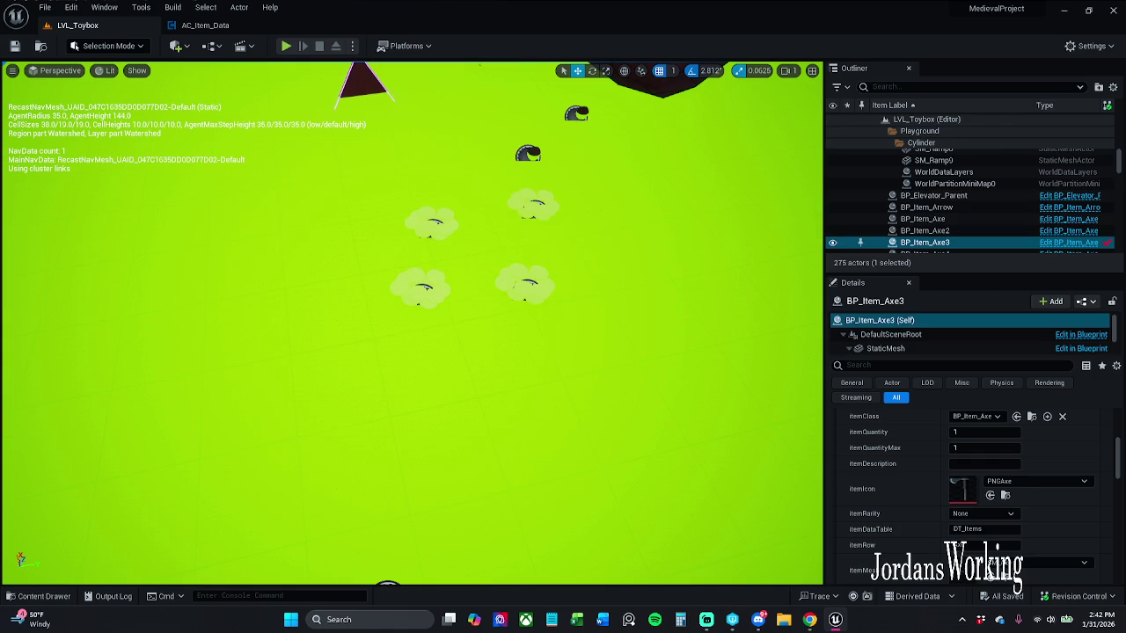
mouse_move(525, 94)
mouse_down()
mouse_move(502, 65)
mouse_move(533, 65)
mouse_up()
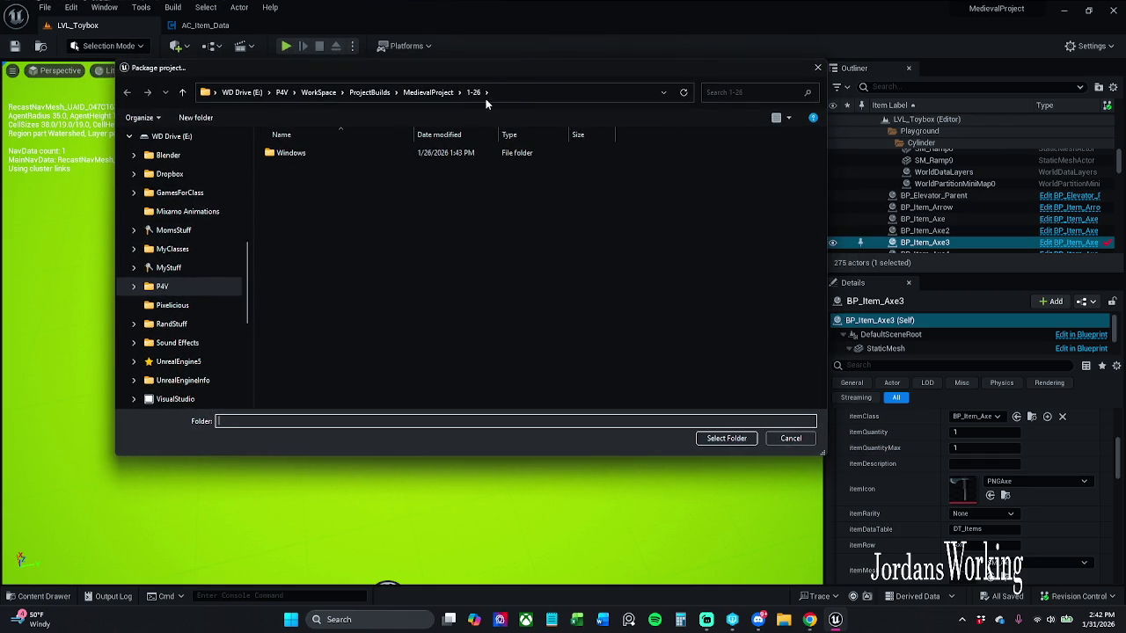
Create a folder named 1-31 under MedievalProject and select it as the packaging destination.
click(430, 93)
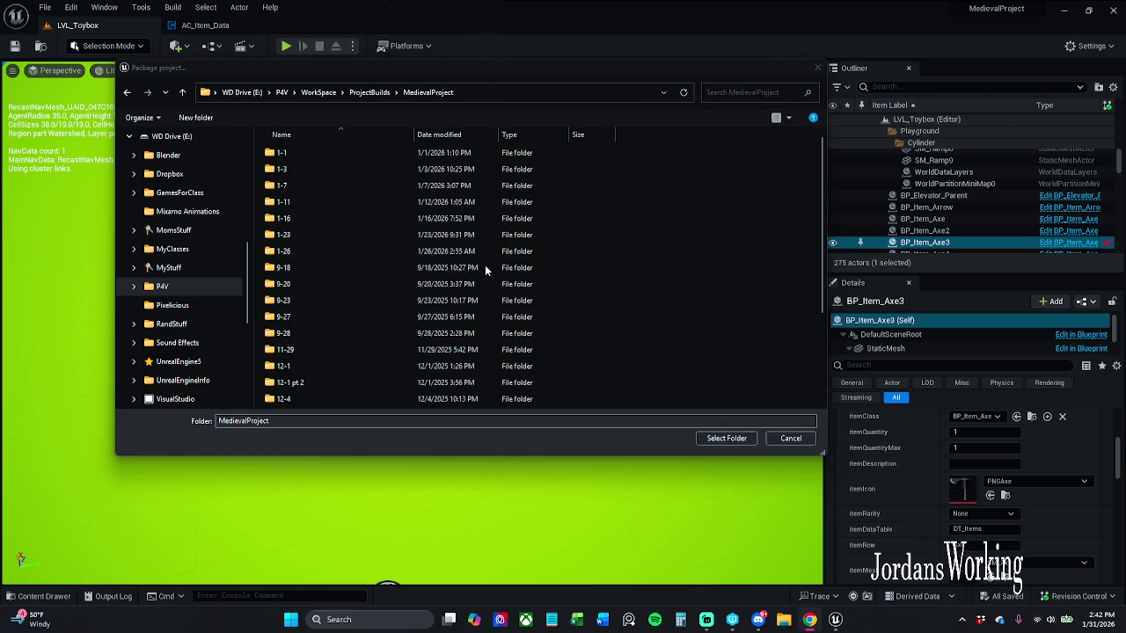
right_click(613, 275)
right_click(646, 231)
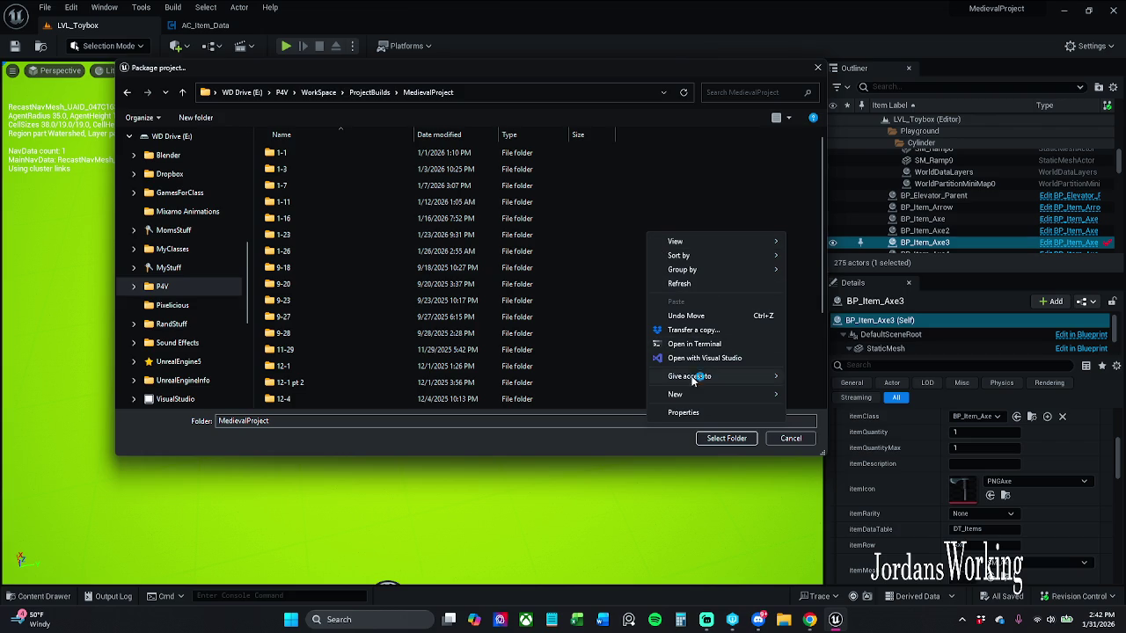
mouse_move(725, 400)
click(823, 398)
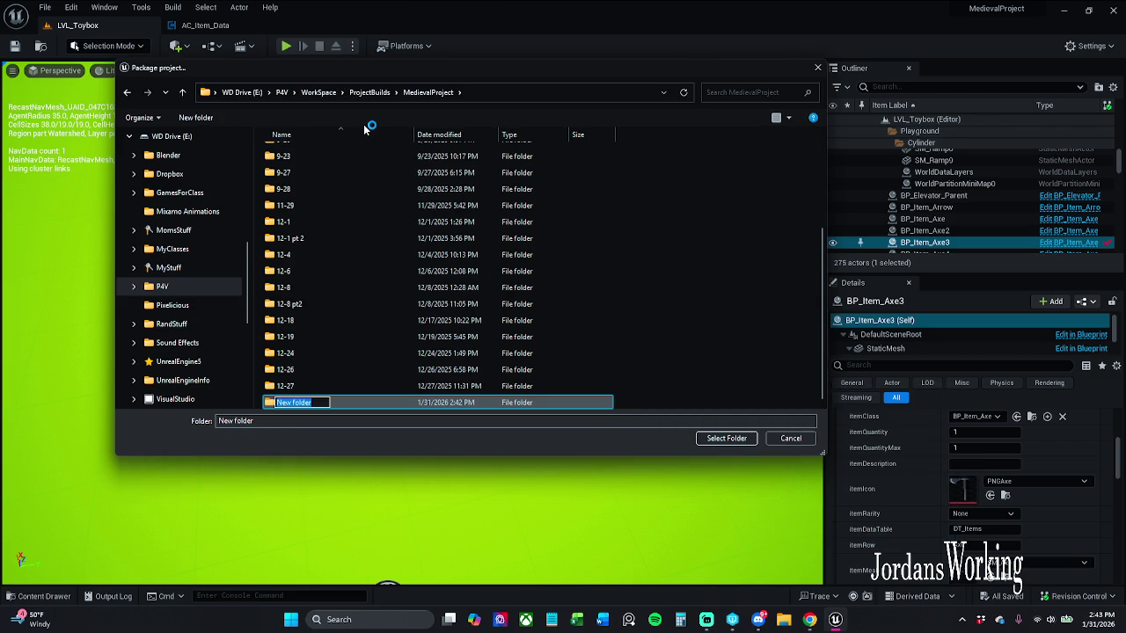
text(1-)
text(36)
key(BackSpace)
text(1)
key(Return)
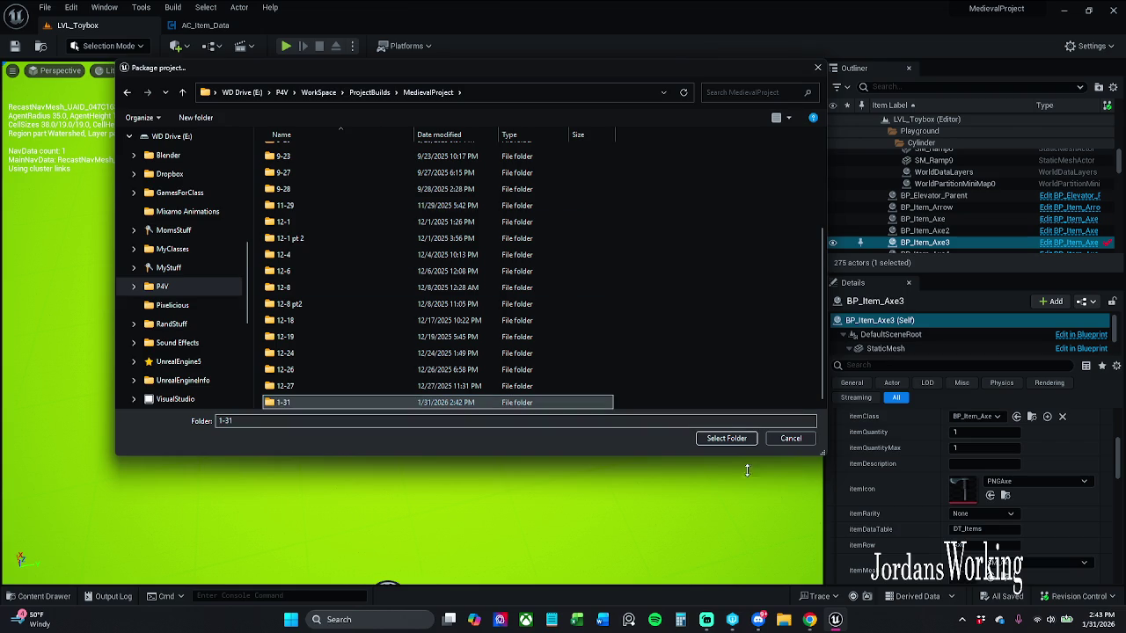
click(737, 438)
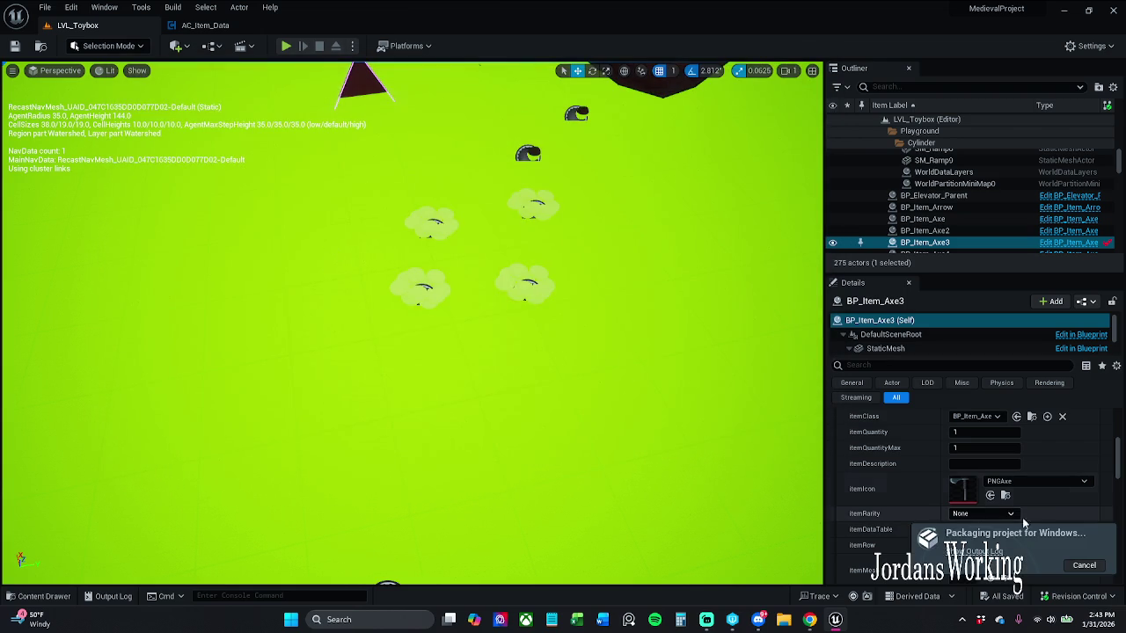
Open the Output Log from the packaging notification to watch the Windows build and cook.
click(985, 552)
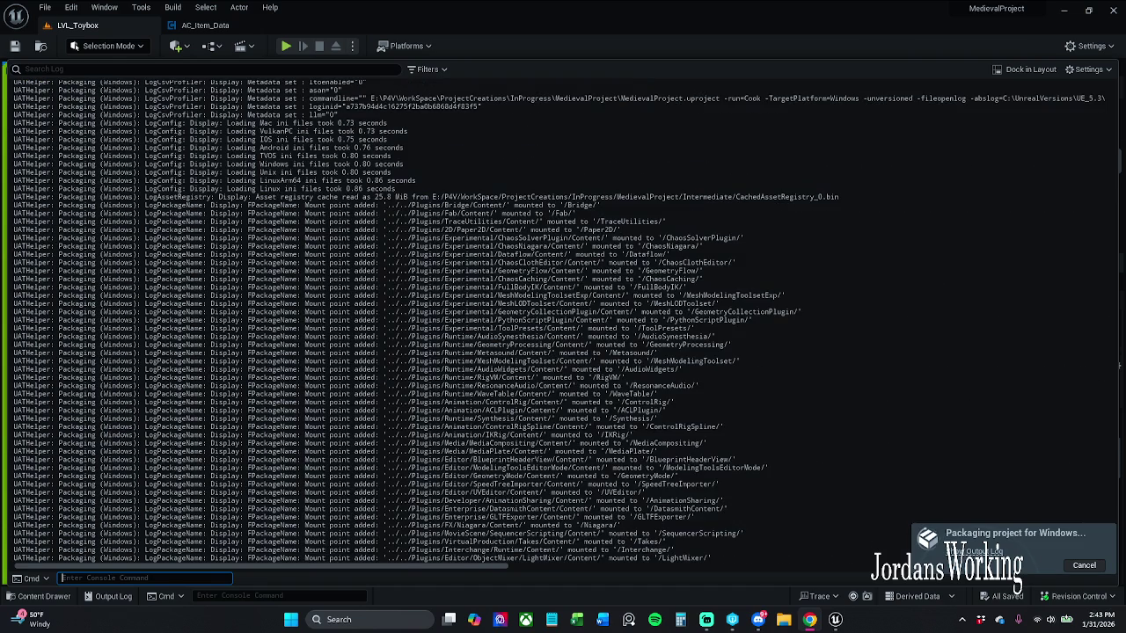
Glance at the AC_Item_Data blueprint graph, then go back to the LVL_Toybox level view.
click(217, 28)
mouse_move(505, 252)
mouse_down()
mouse_move(490, 258)
mouse_move(520, 372)
mouse_move(497, 350)
mouse_up()
click(78, 24)
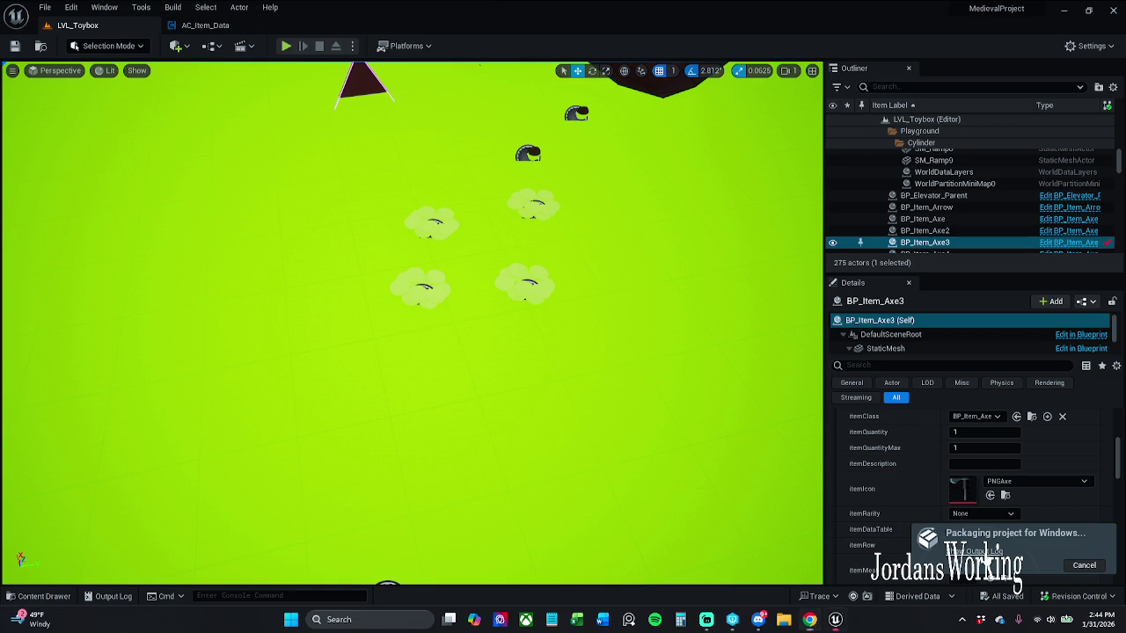
Bring the packaging Output Log back into view to follow the cooking progress.
click(976, 552)
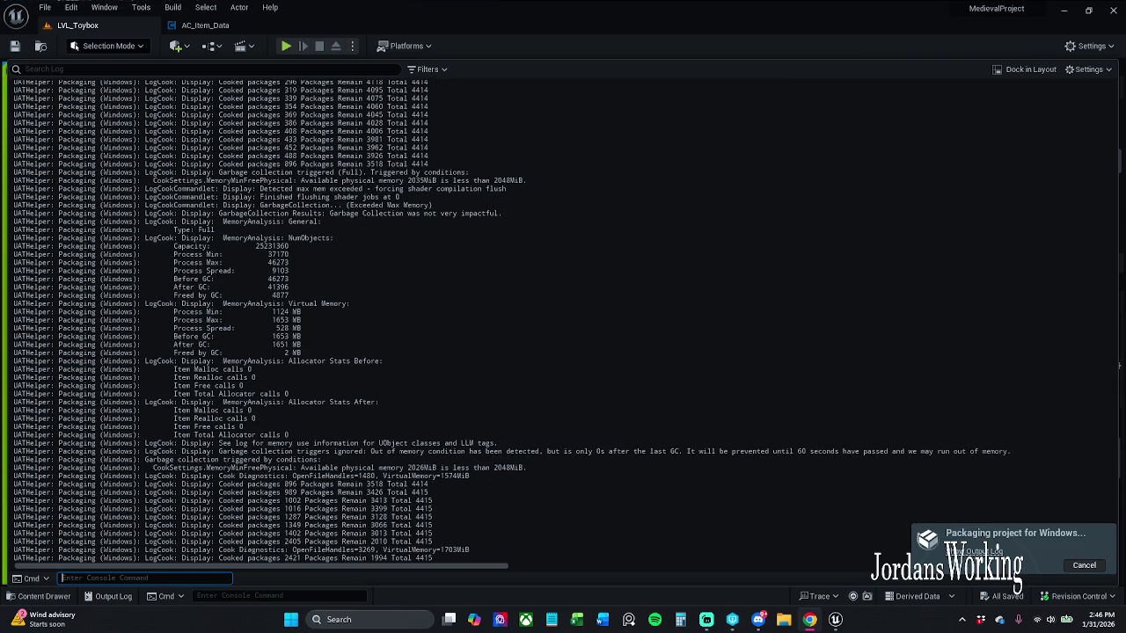
Wait for the Windows build to report BUILD SUCCESSFUL, then go back to the level view.
click(400, 364)
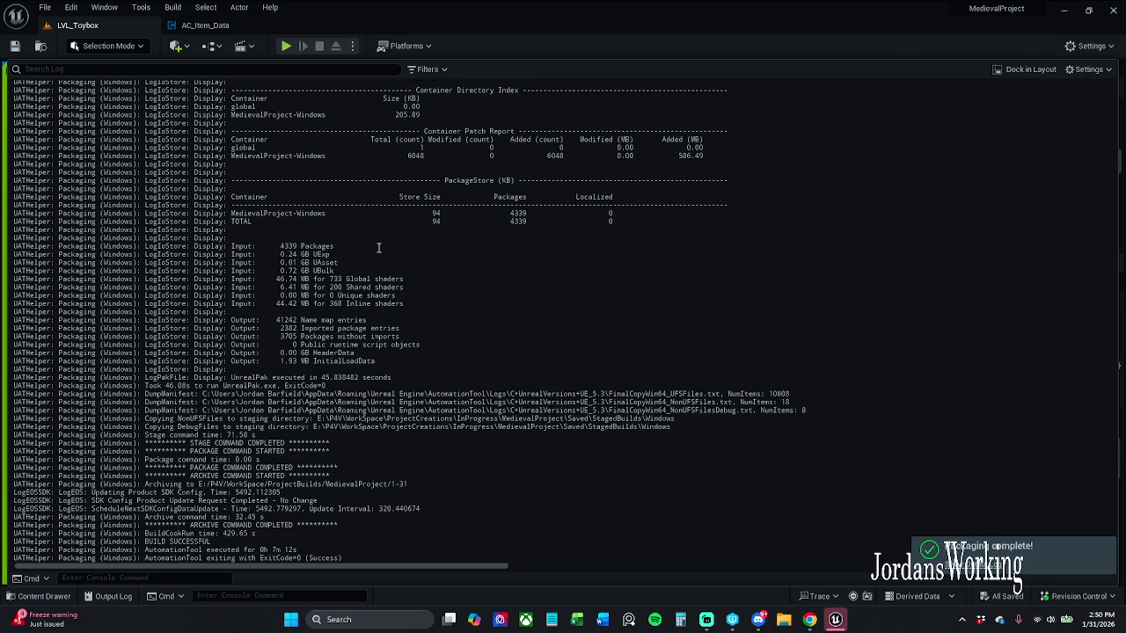
click(205, 25)
Switch back to LVL_Toybox, close Unreal Editor, and open the Windows Quick Settings panel.
click(77, 24)
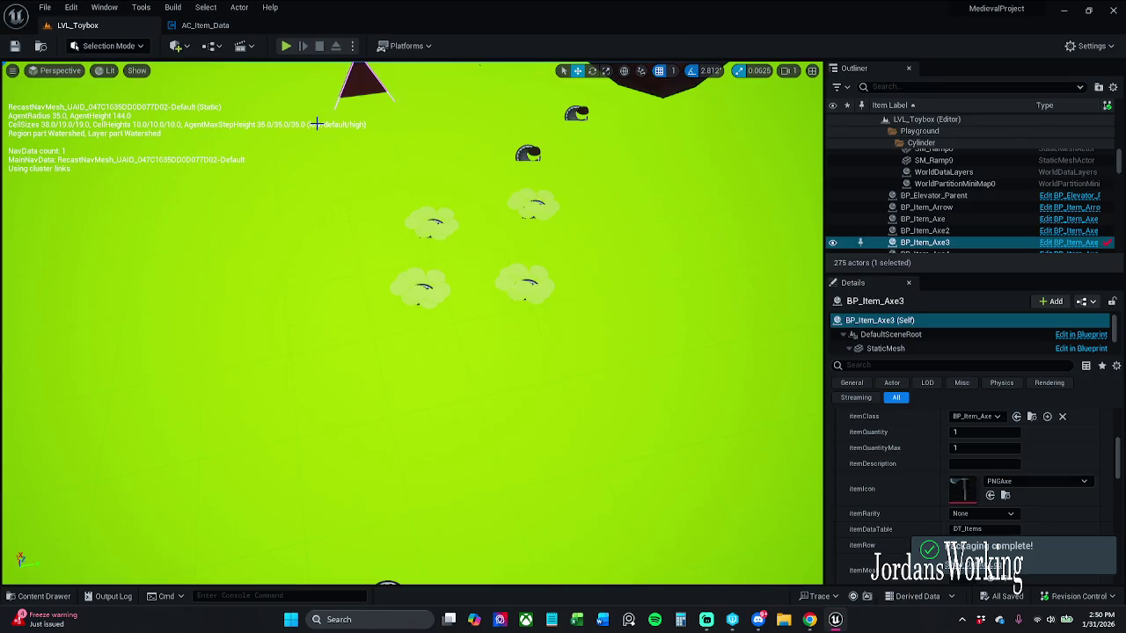
click(1104, 13)
mouse_move(745, 620)
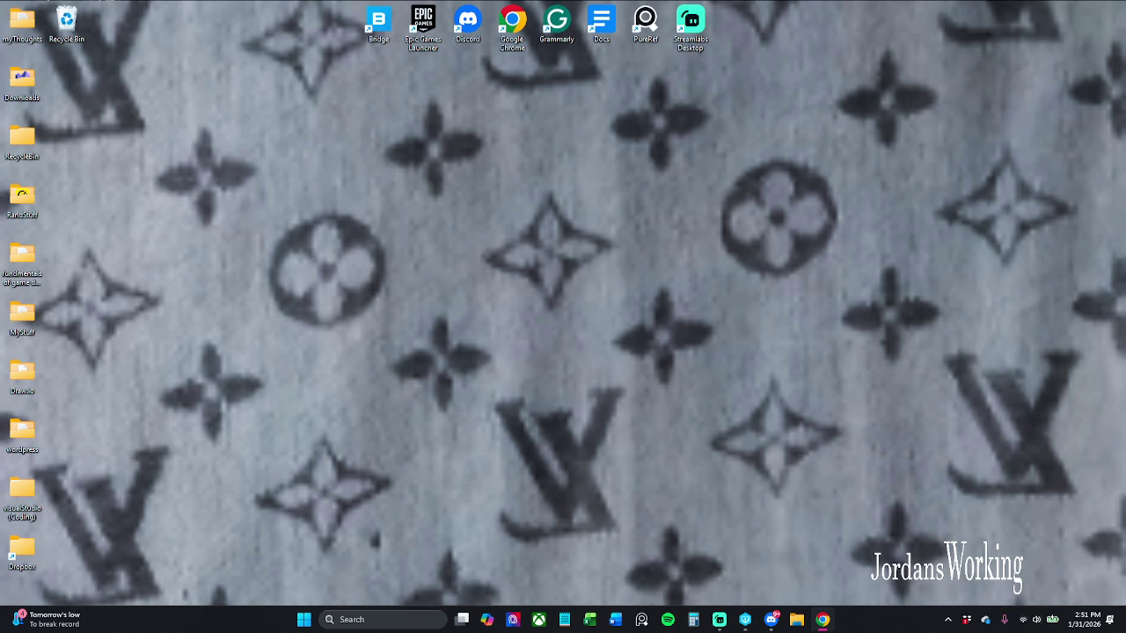
click(1038, 619)
Pick an audio device from the Sound output list and start a new MedievalProject game.
click(1094, 550)
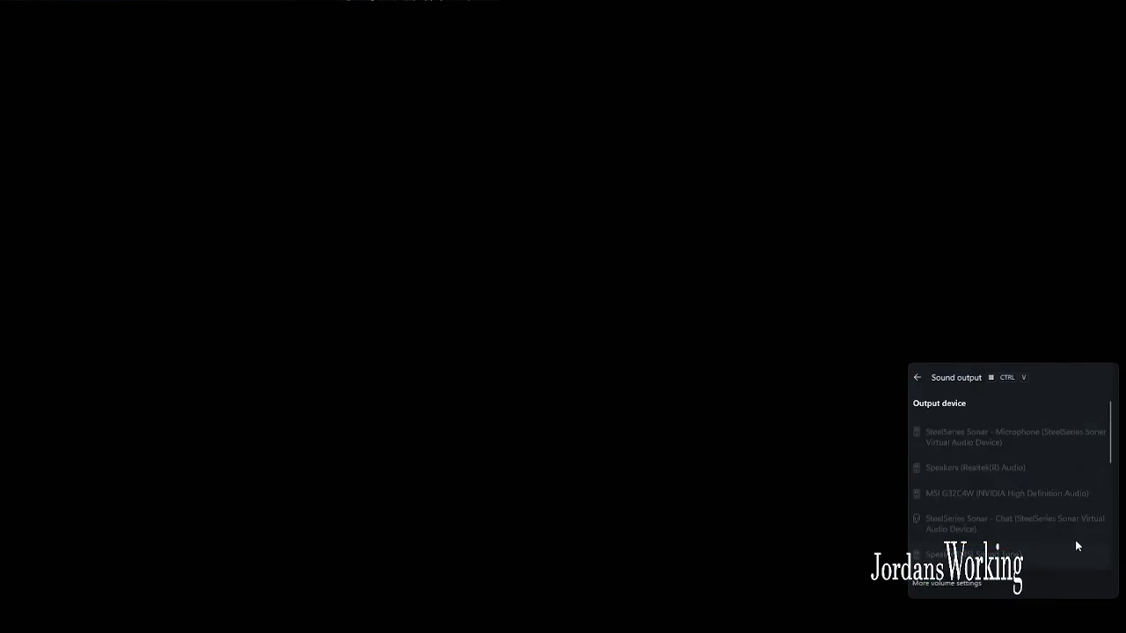
click(726, 363)
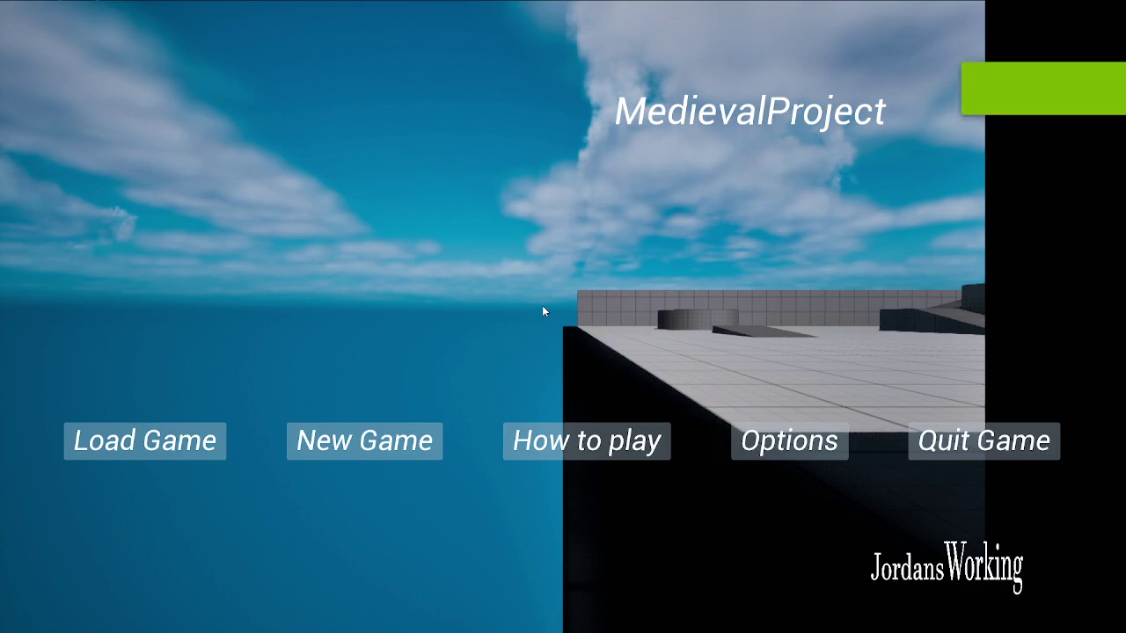
click(301, 442)
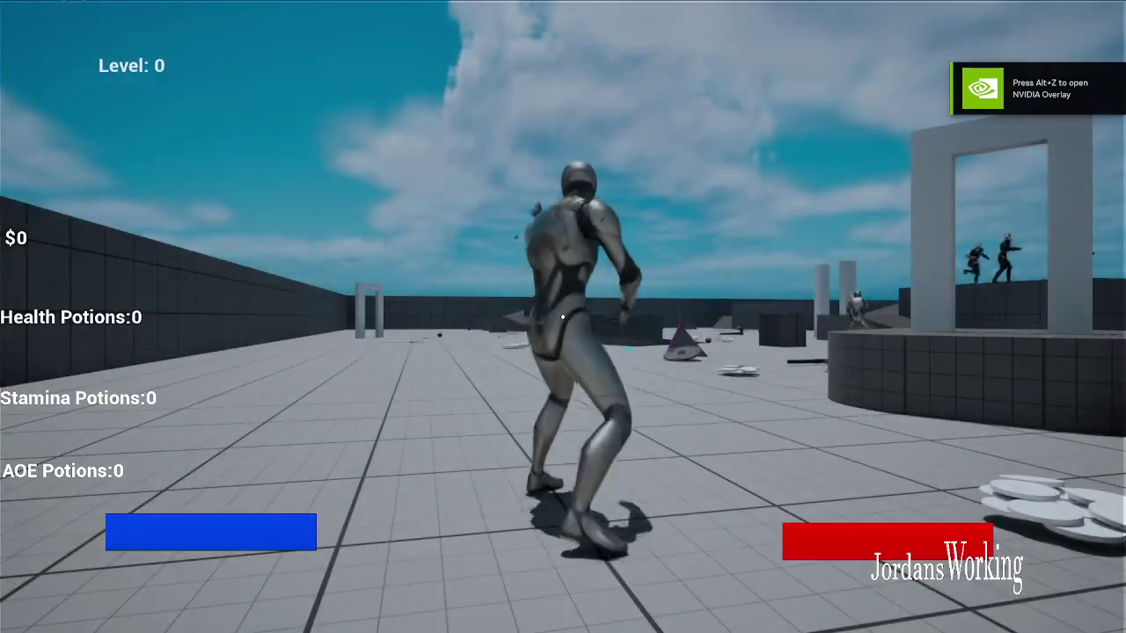
Run past the lamp post and white arch, collecting money and health potions.
key(w)
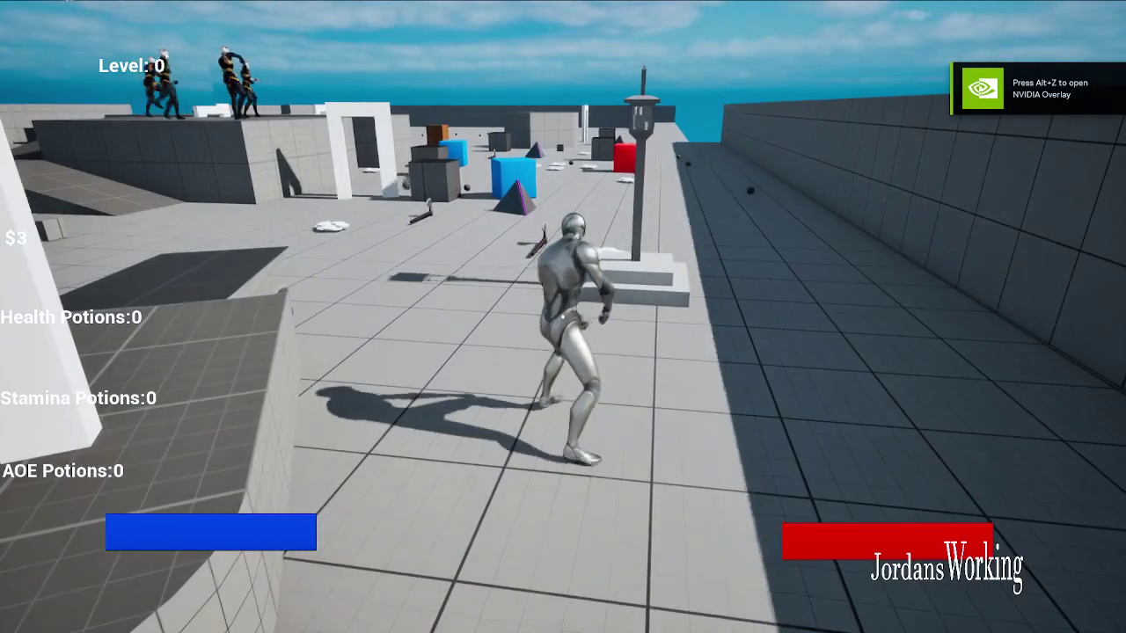
key(w)
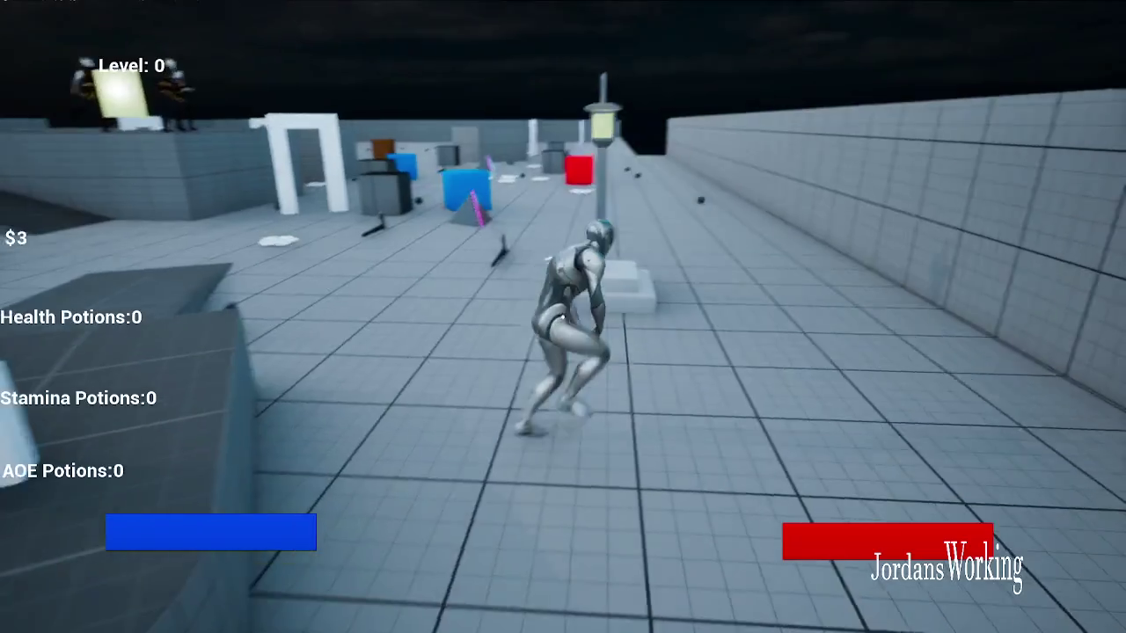
key(w)
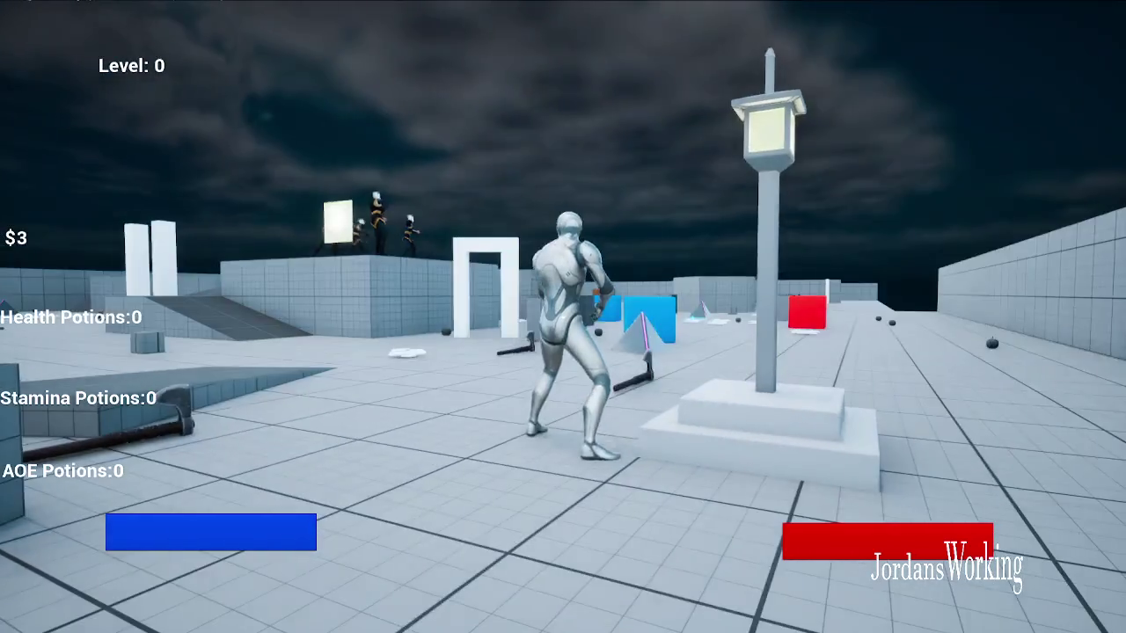
key(w)
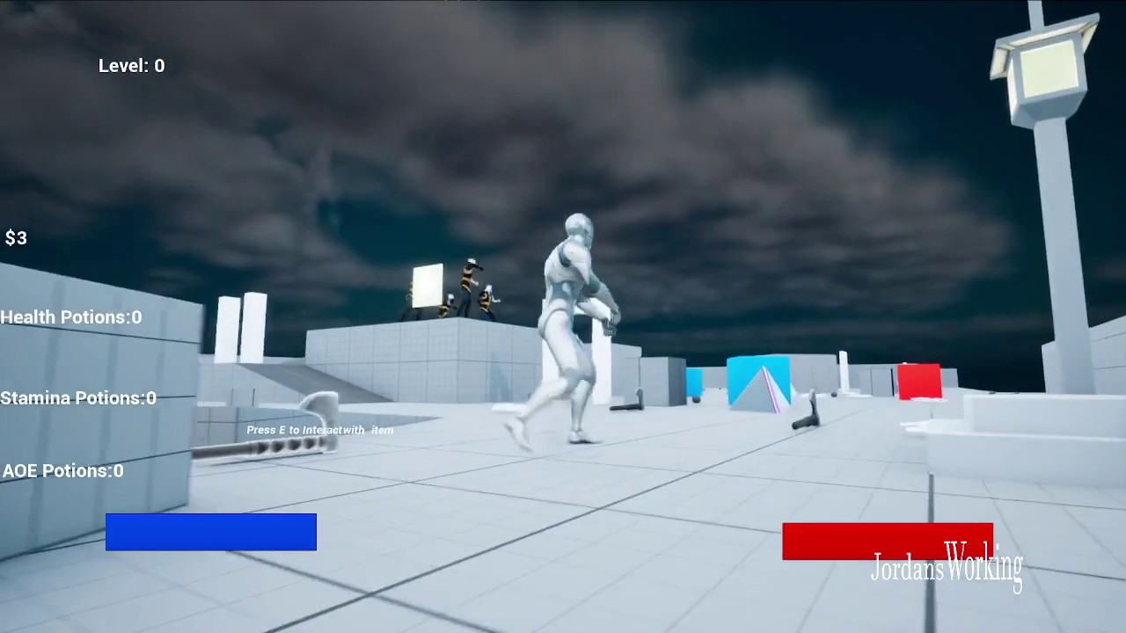
key(w)
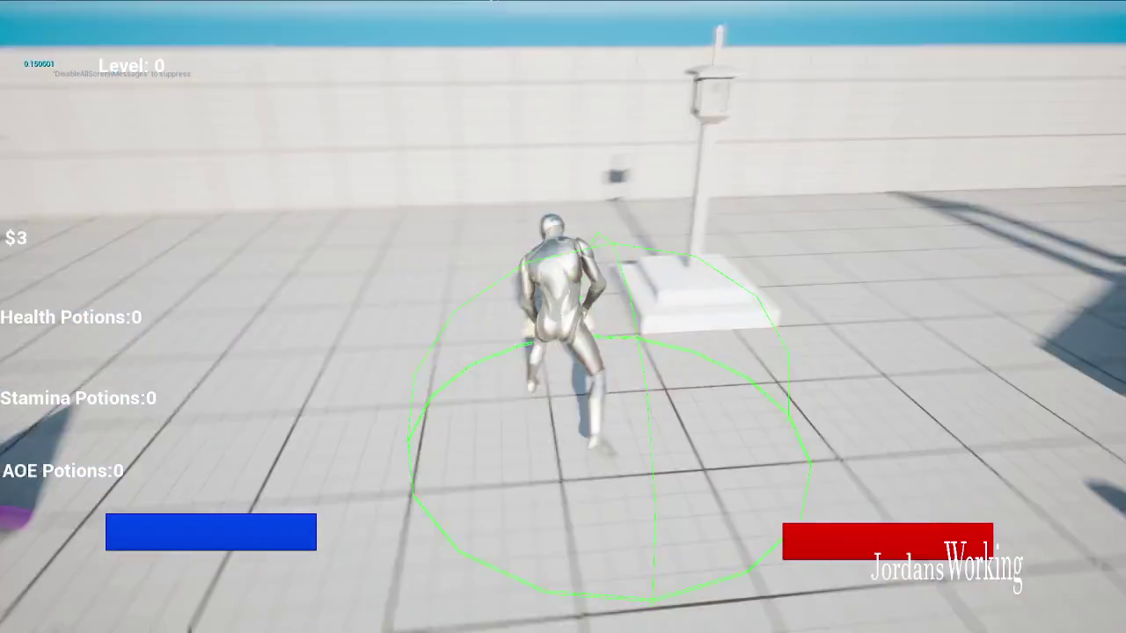
key(w)
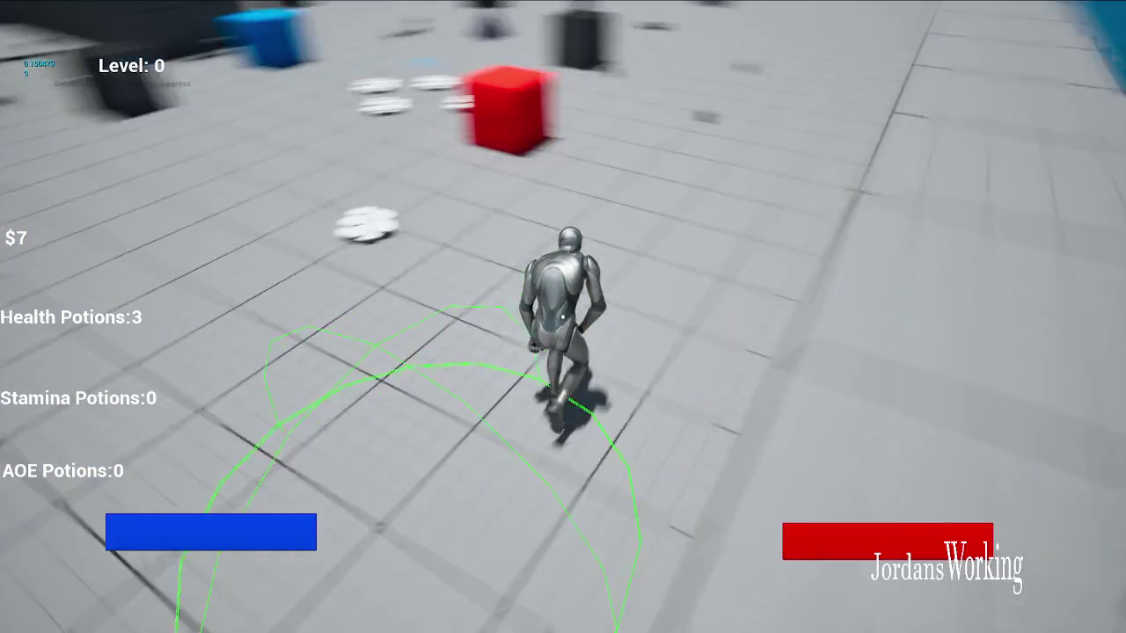
Check the inventory twice, picking up more items in between.
key(i)
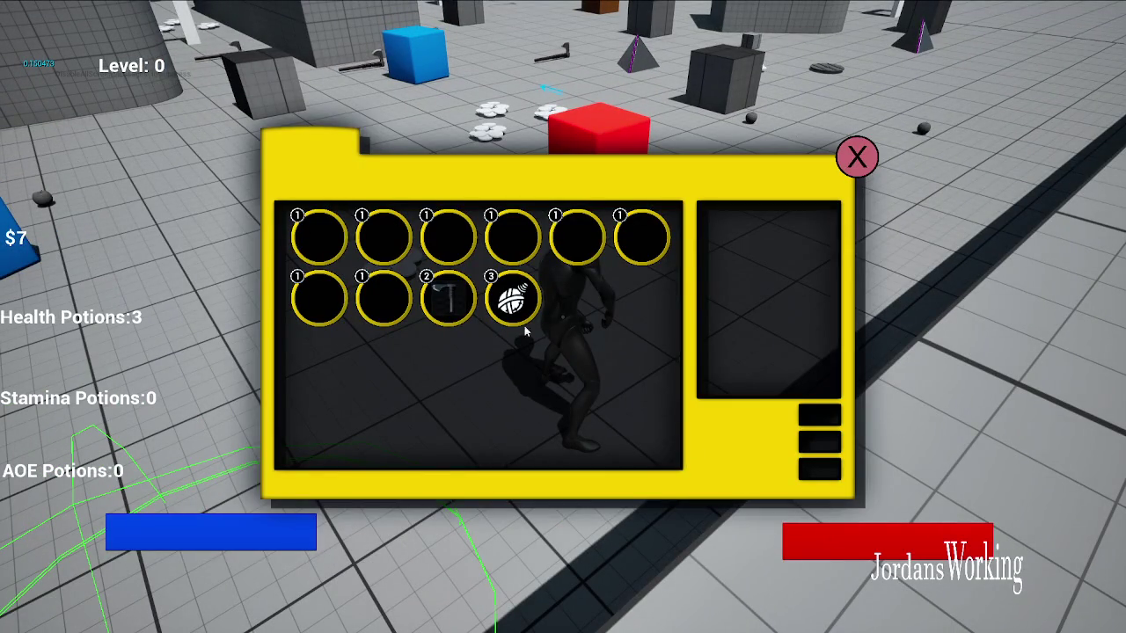
click(852, 180)
key(w)
key(i)
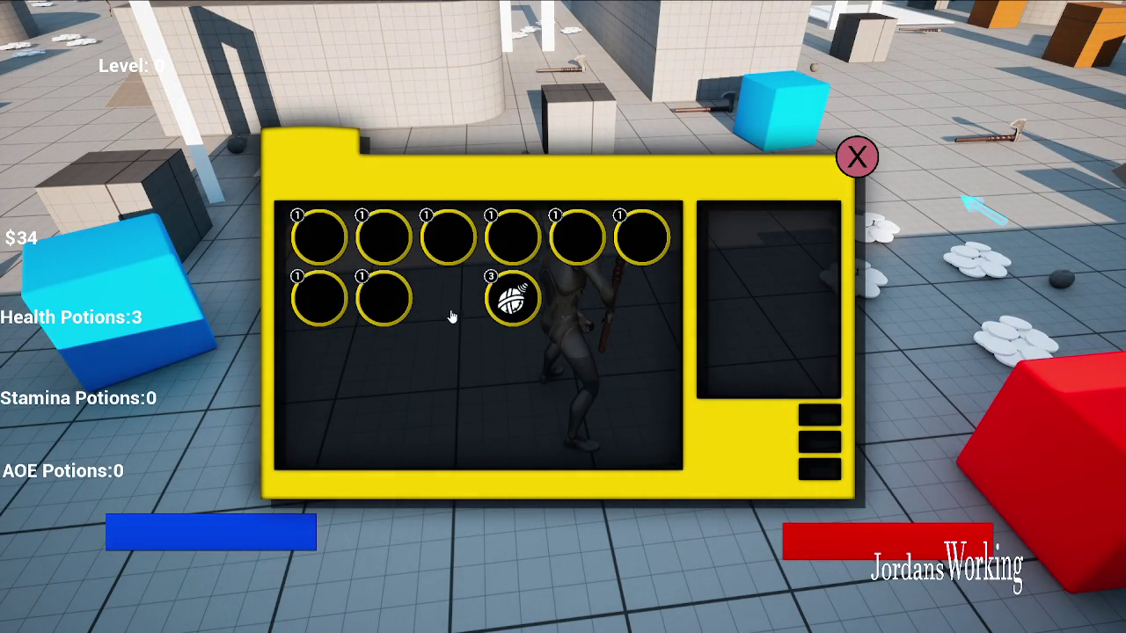
click(851, 164)
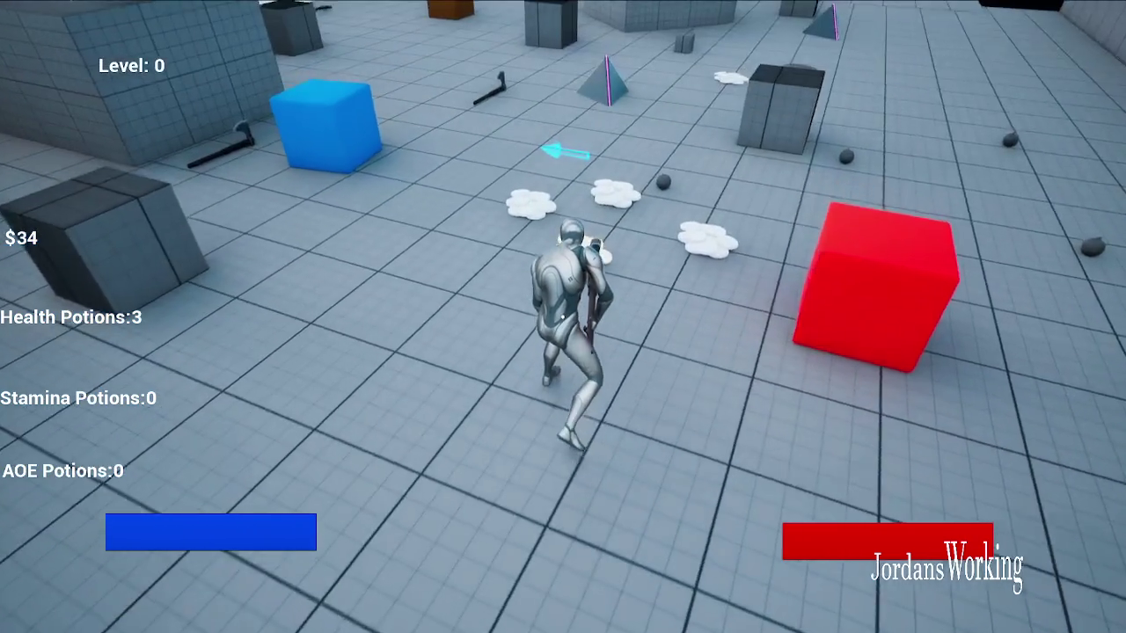
Grab the potions by the pink pyramid, then remove an AOE potion from the inventory.
key(w)
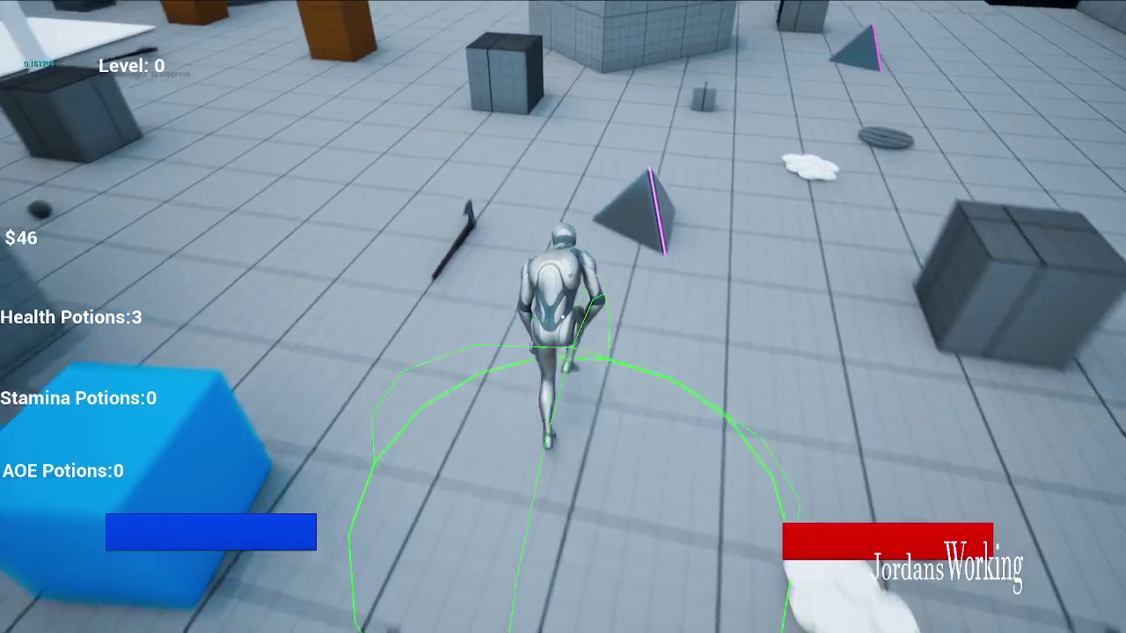
key(e)
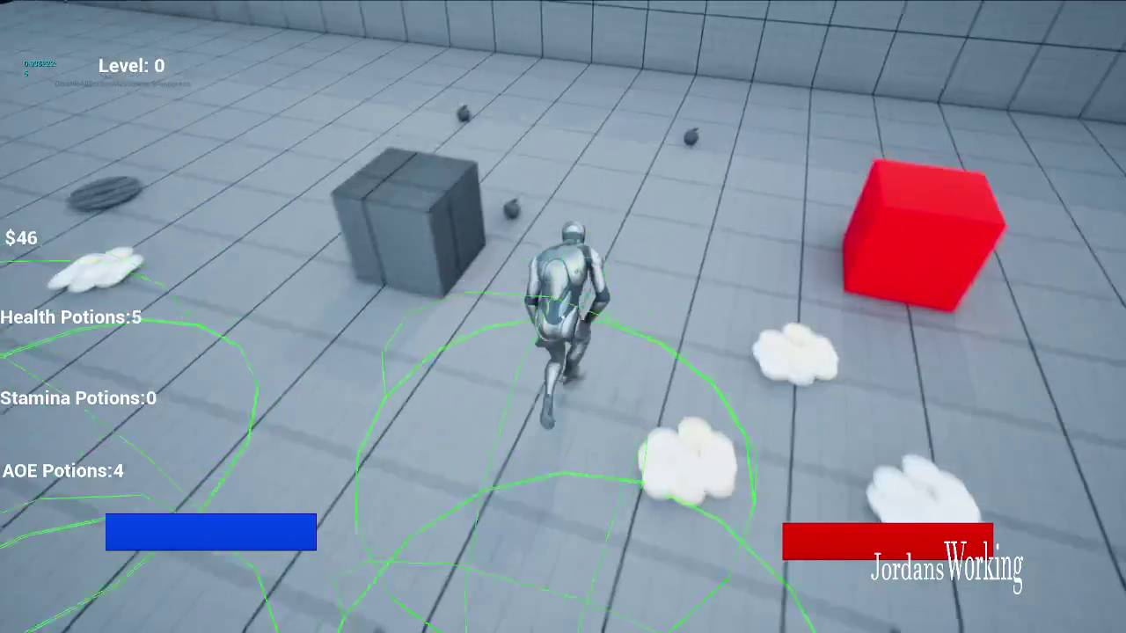
key(w)
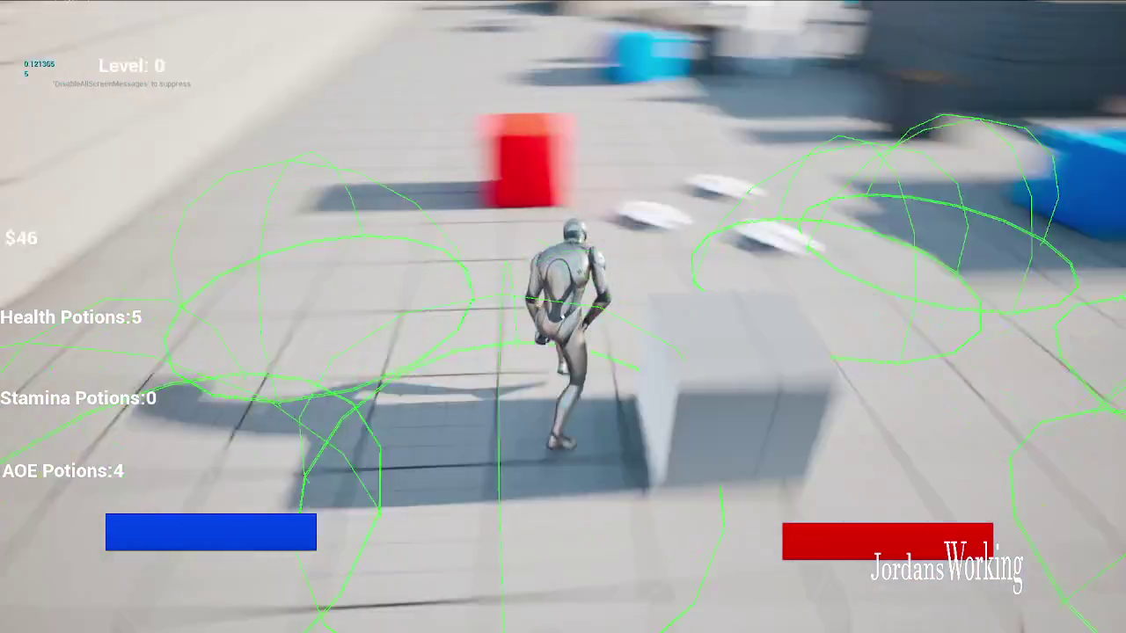
key(i)
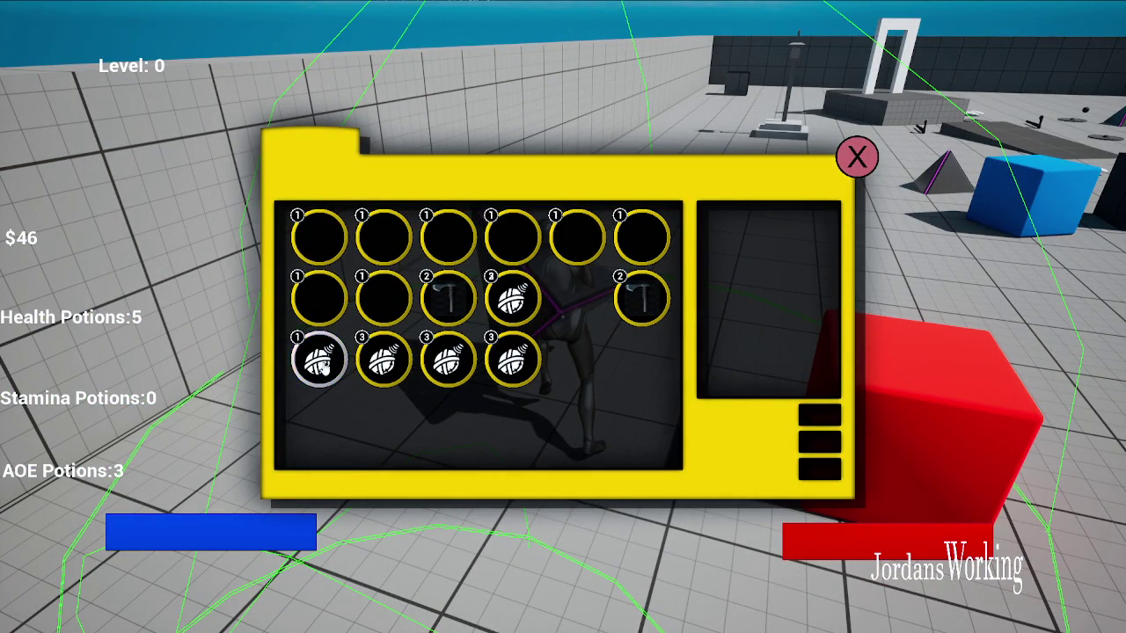
click(312, 369)
key(i)
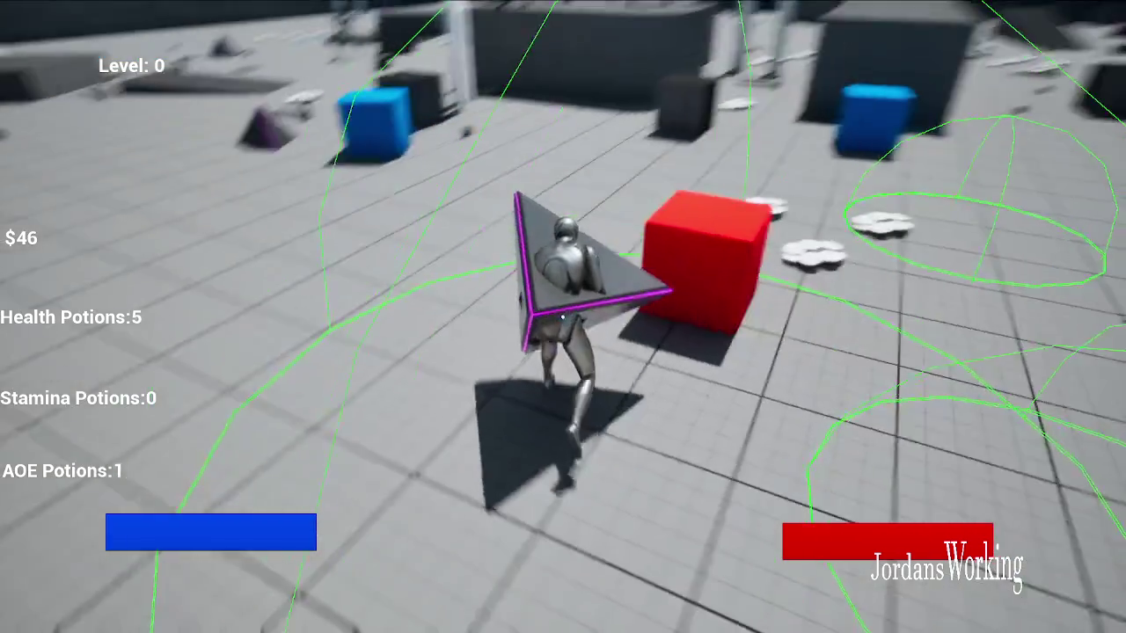
Vault the grey tiled block and run through the rooms collecting money and potions.
key(w)
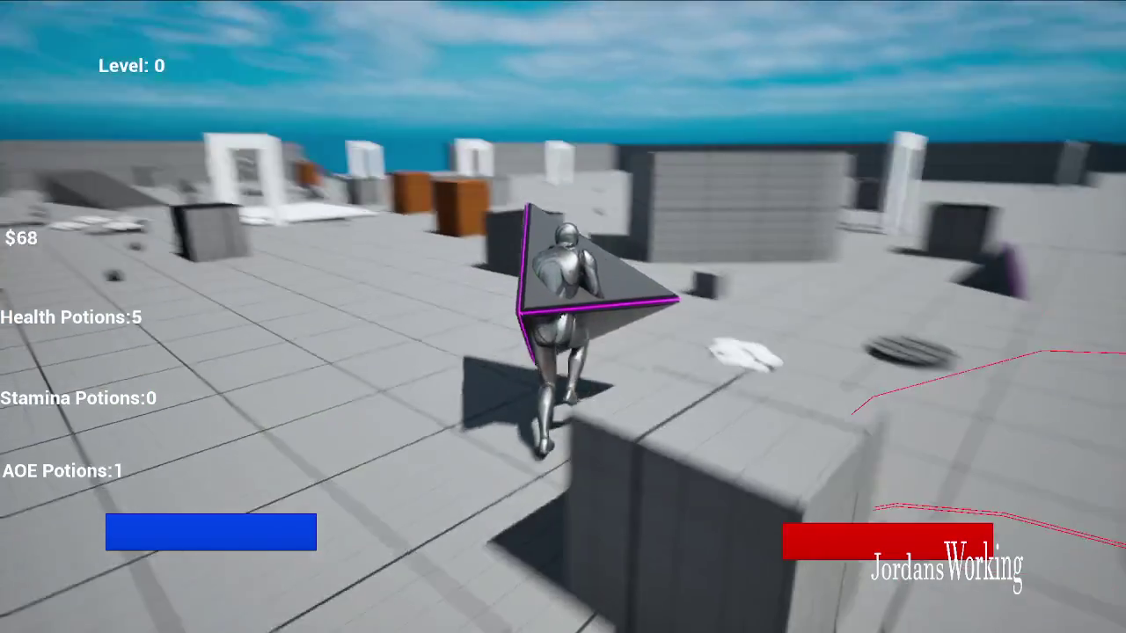
key(w)
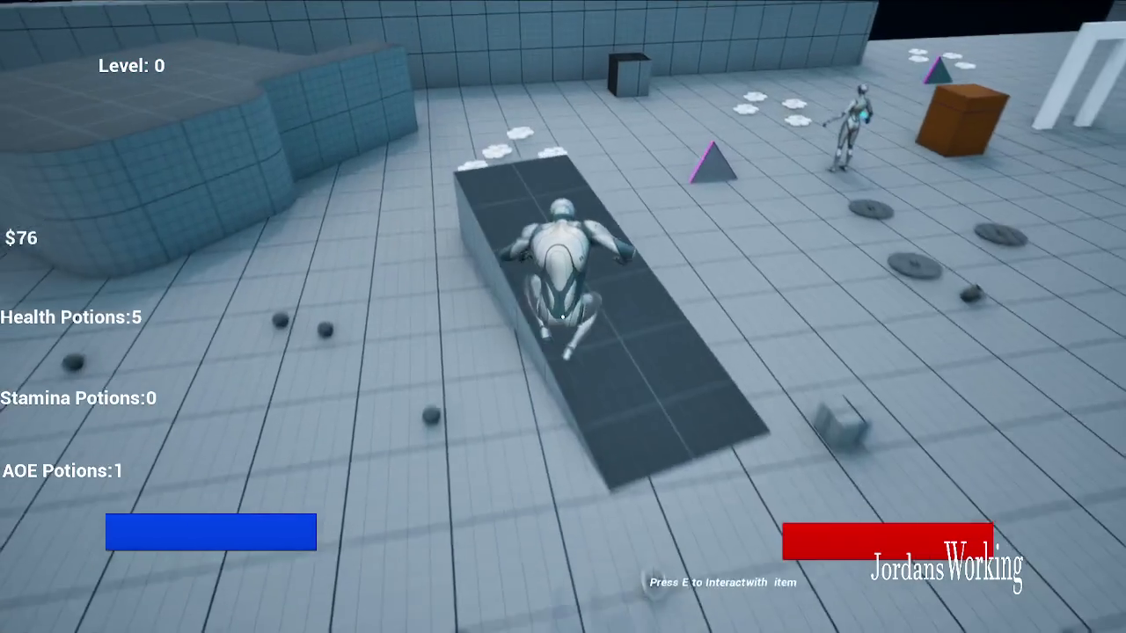
key(space)
key(w)
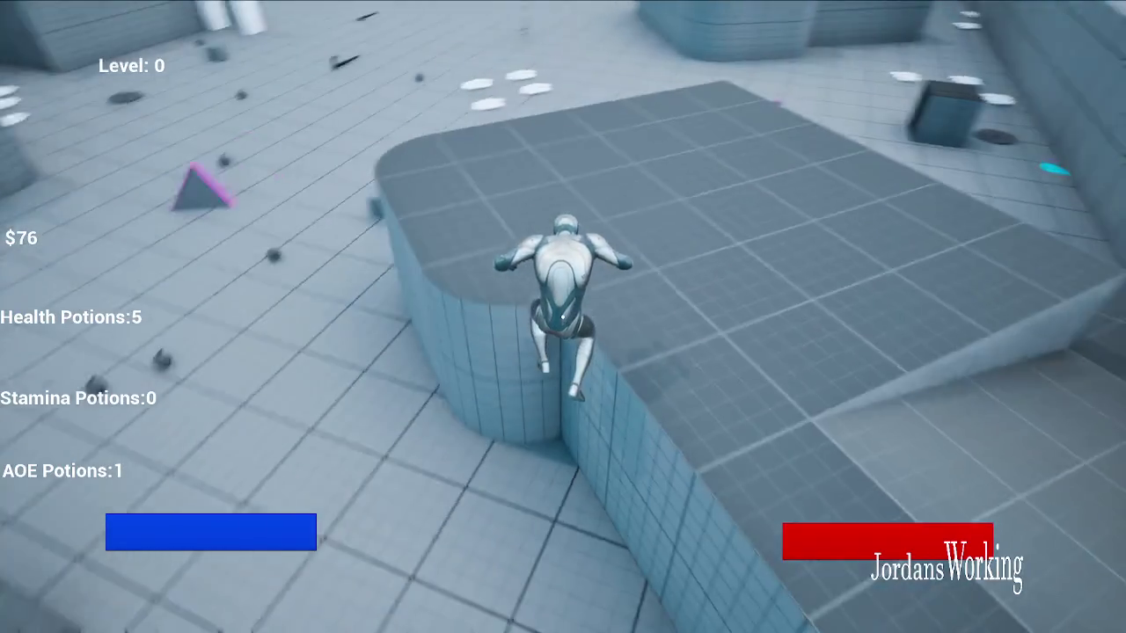
key(w)
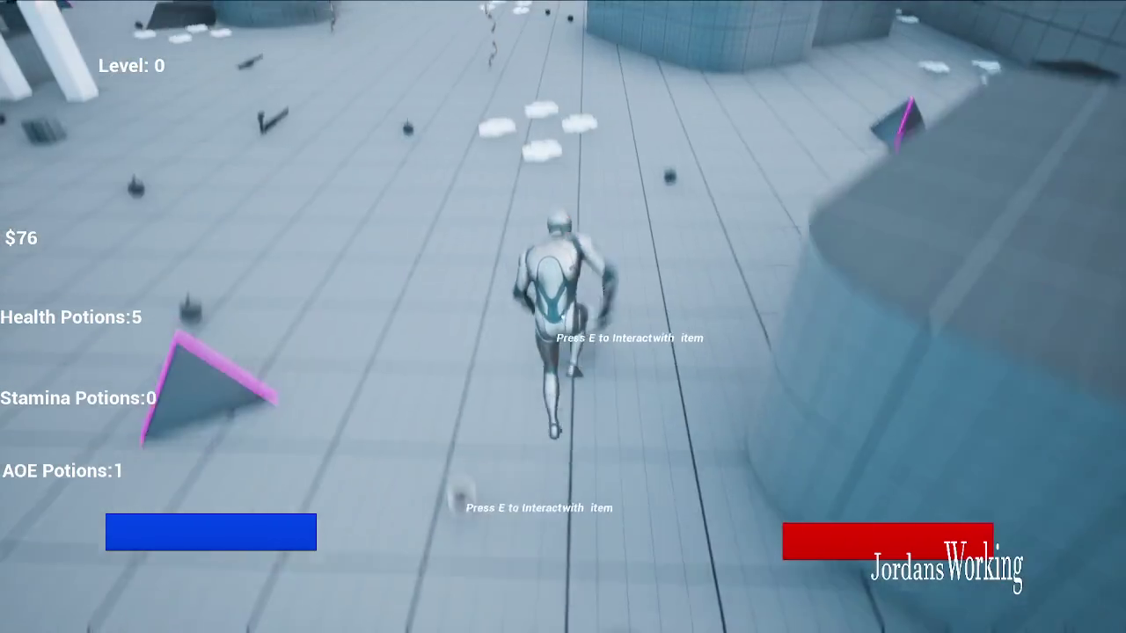
key(w)
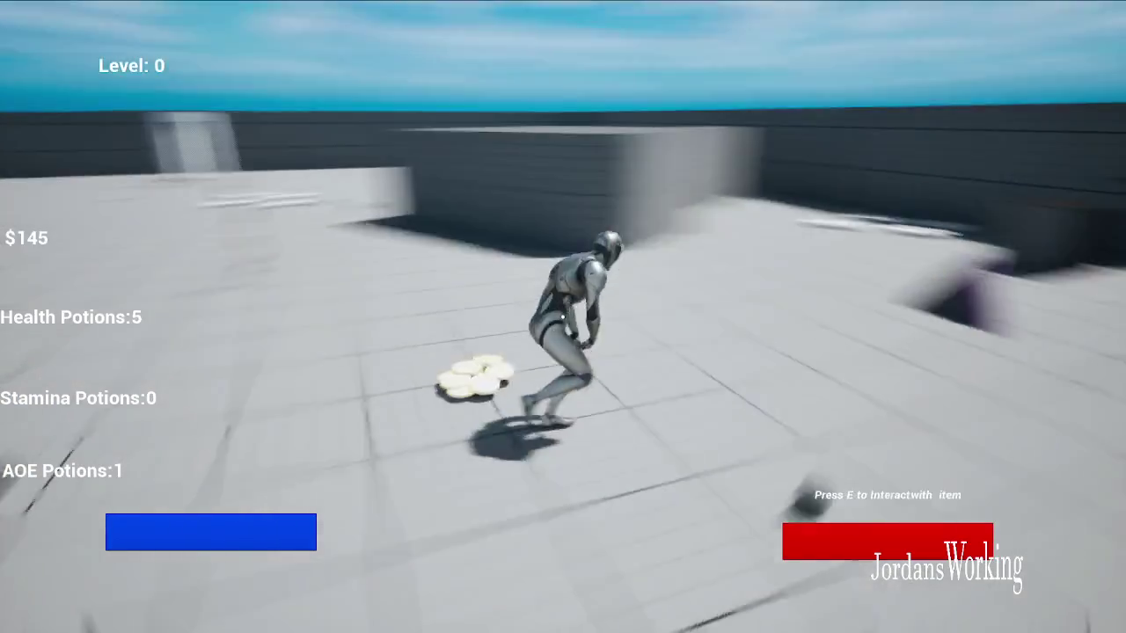
key(w)
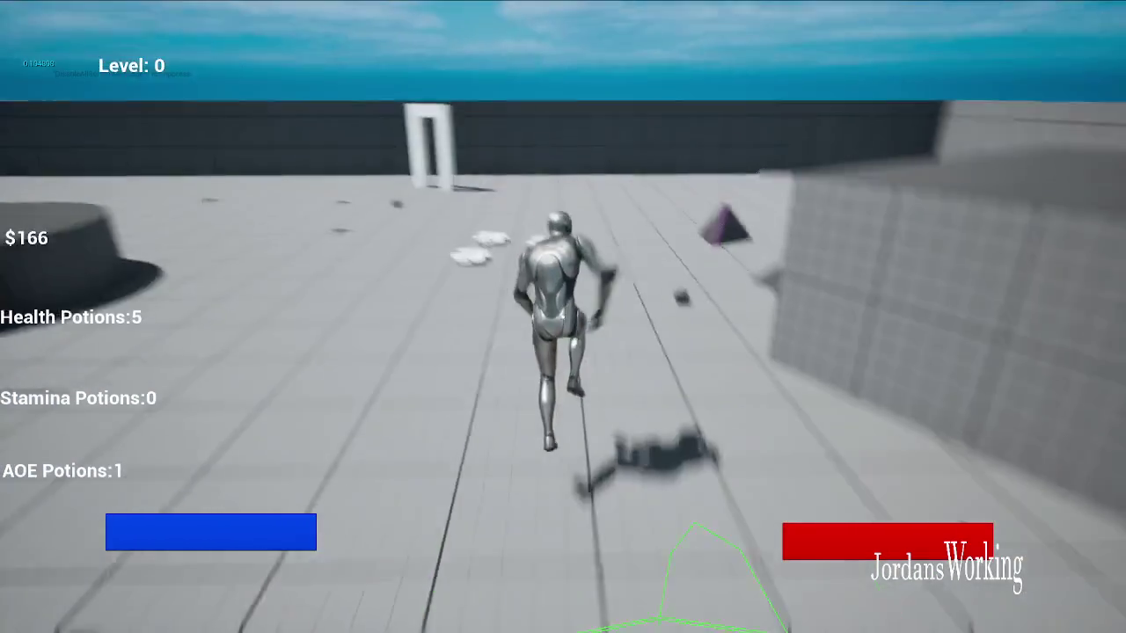
key(w)
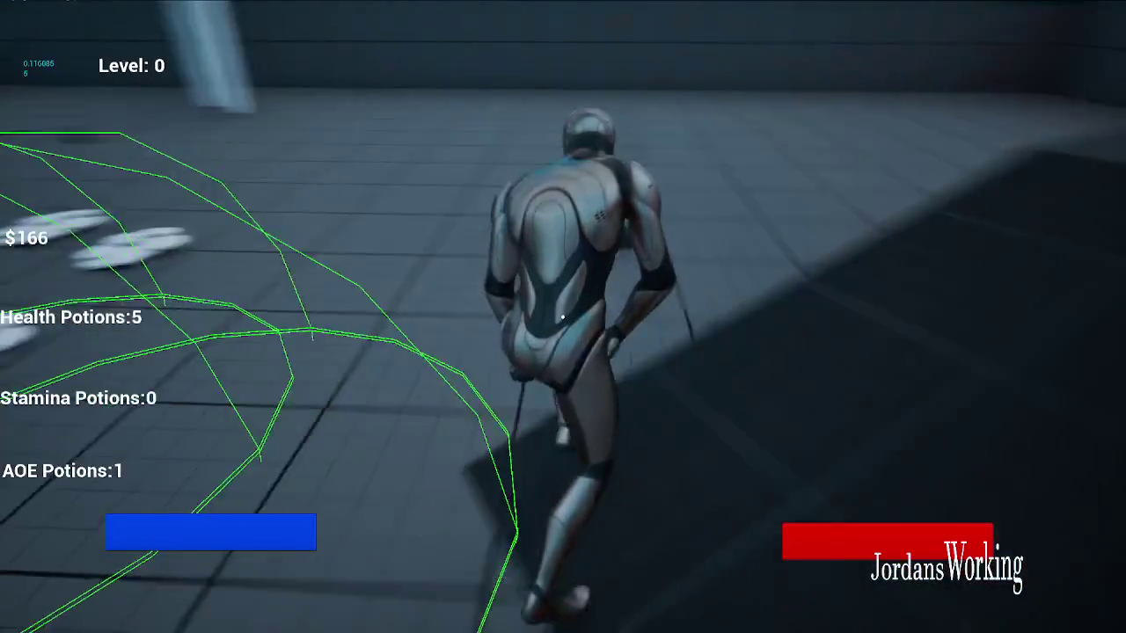
key(e)
key(w)
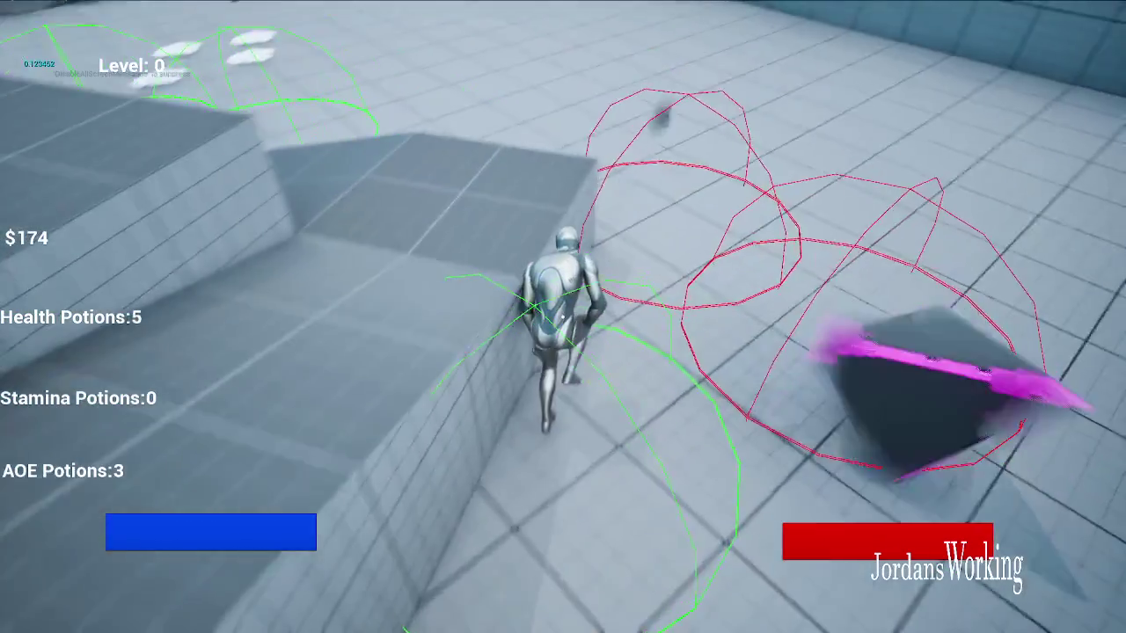
key(w)
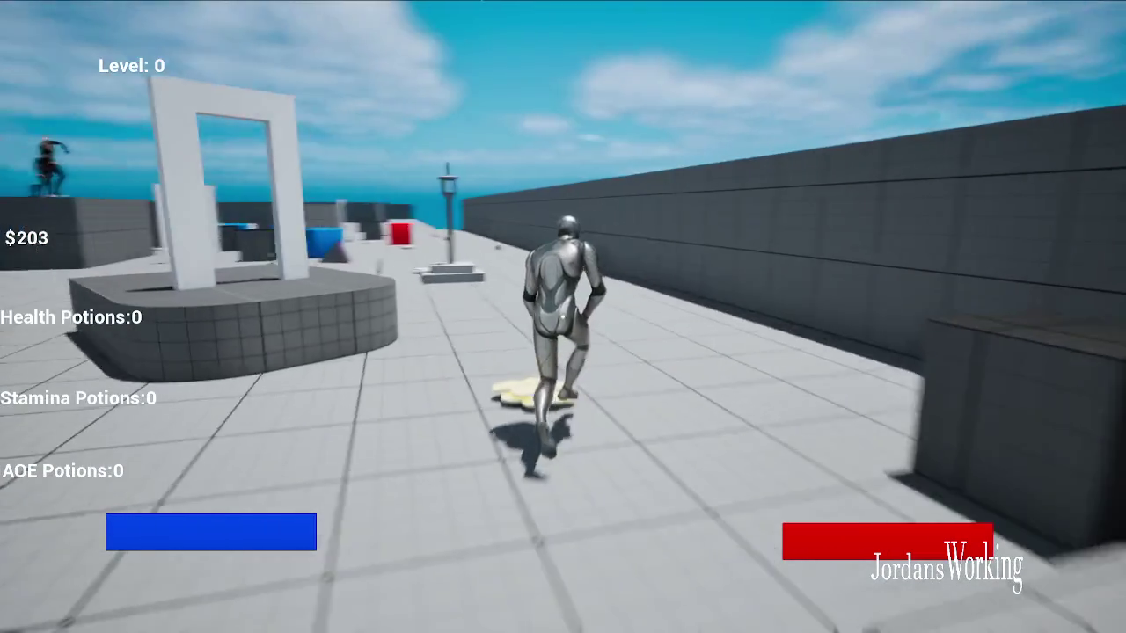
key(w)
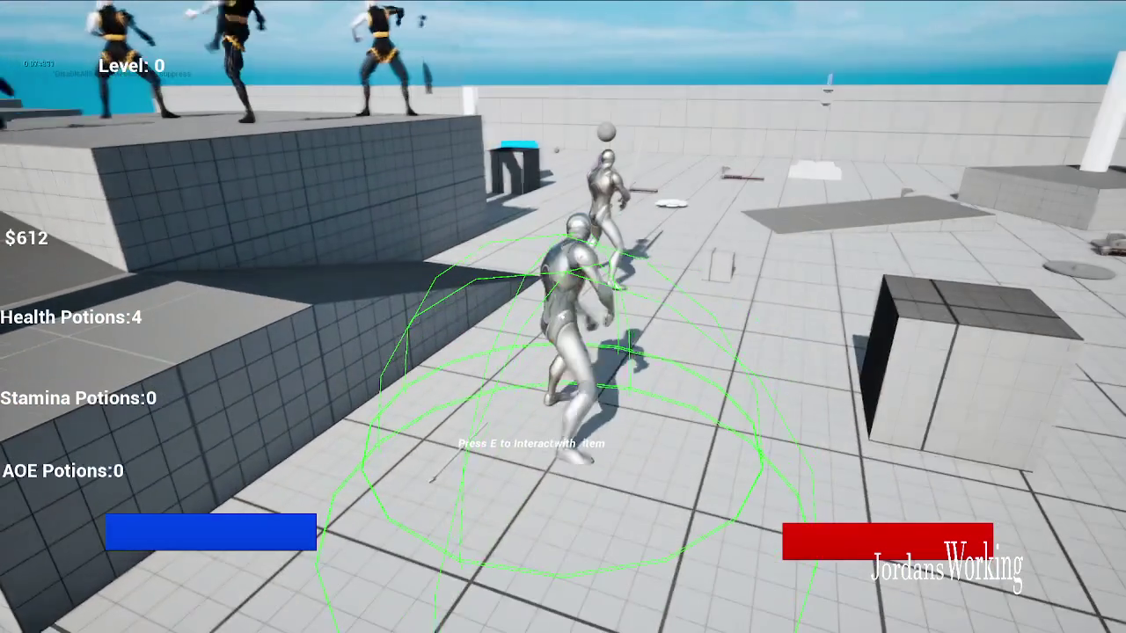
Close the inventory and run across the arena, jumping onto the round platform.
key(i)
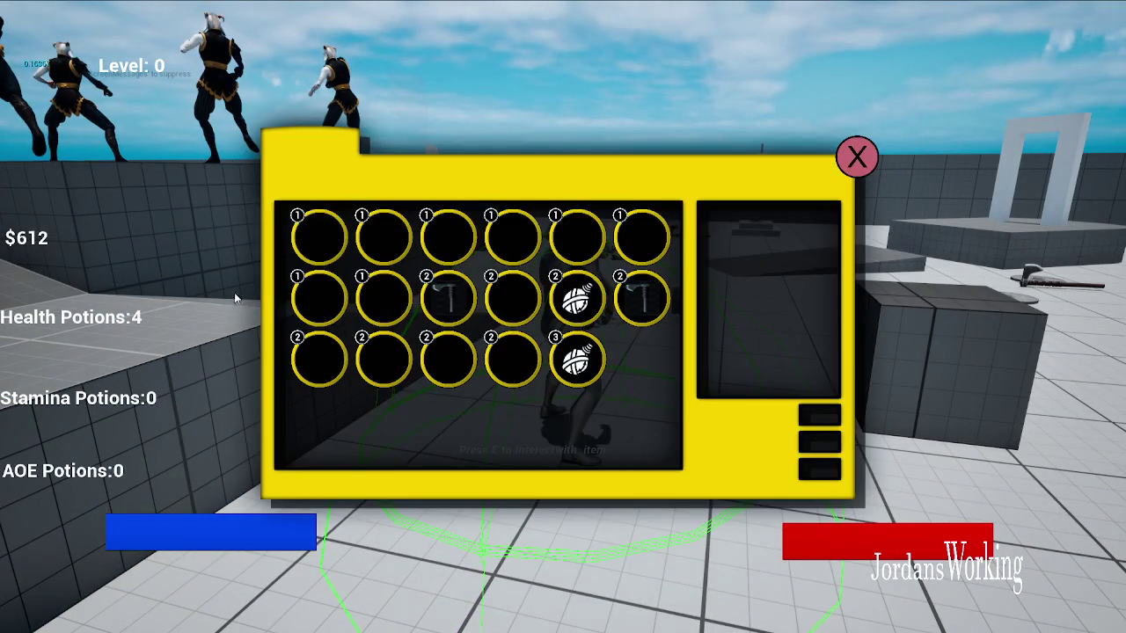
click(858, 170)
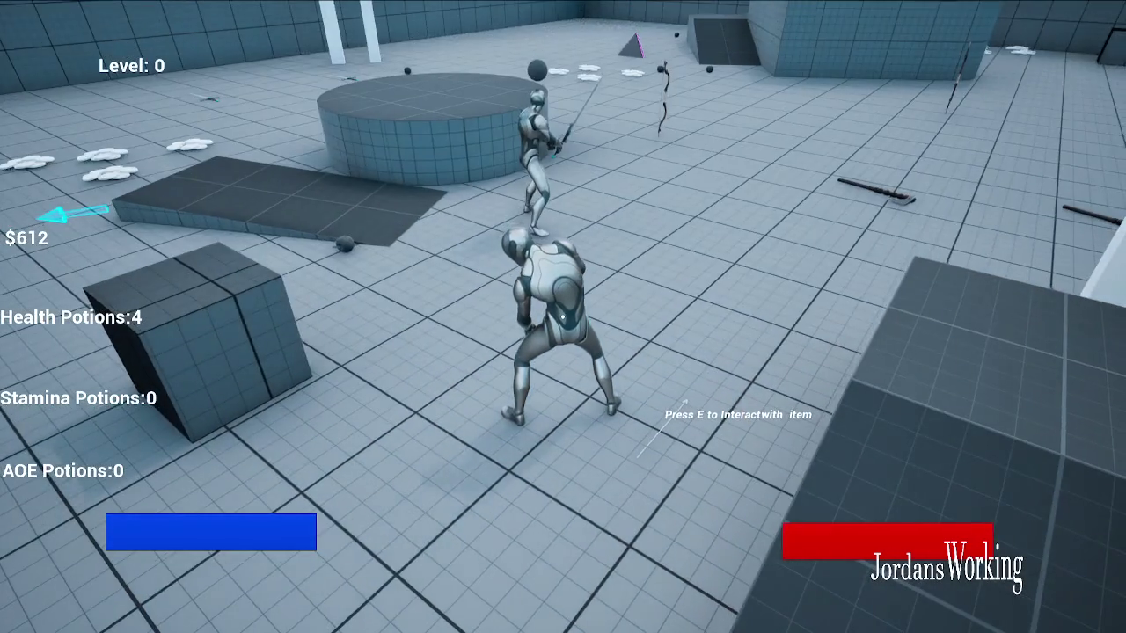
key(w)
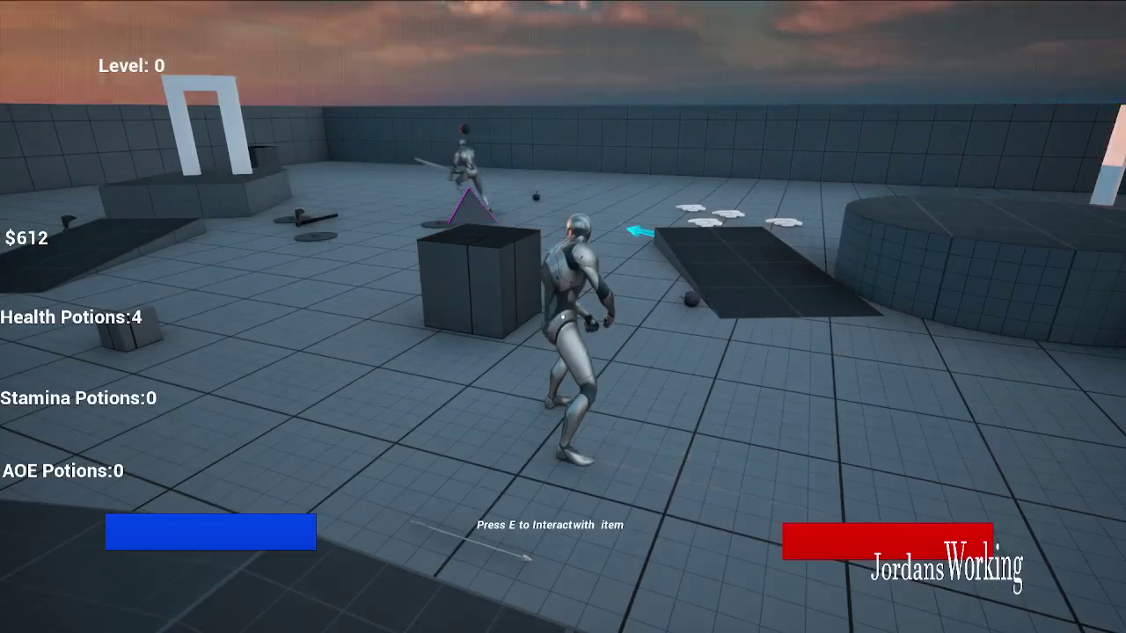
key(w)
key(space)
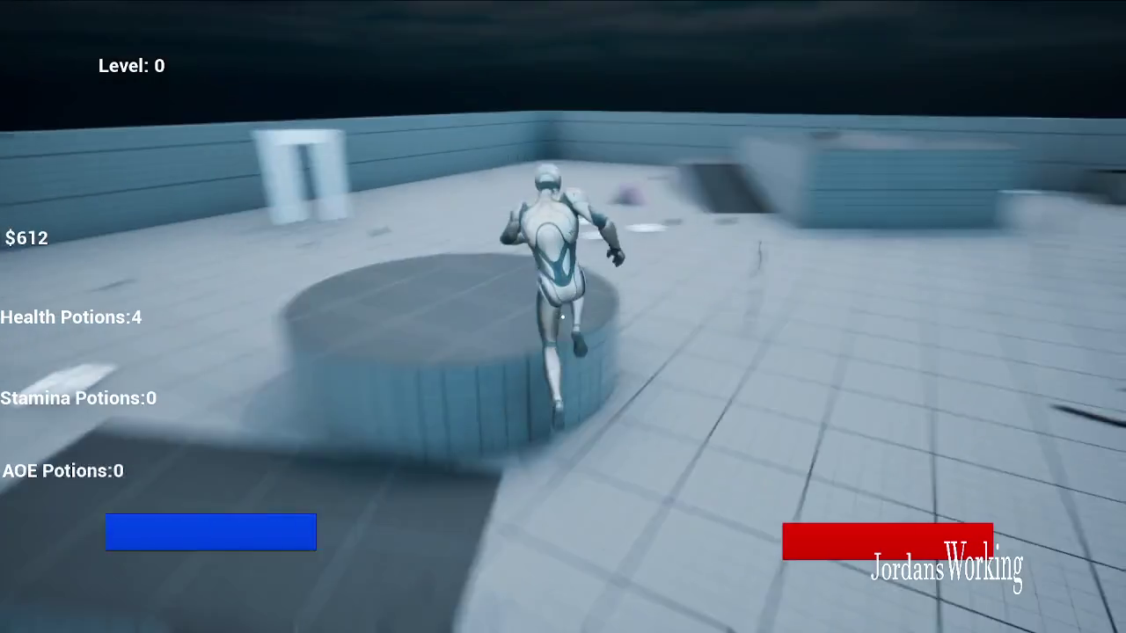
key(w)
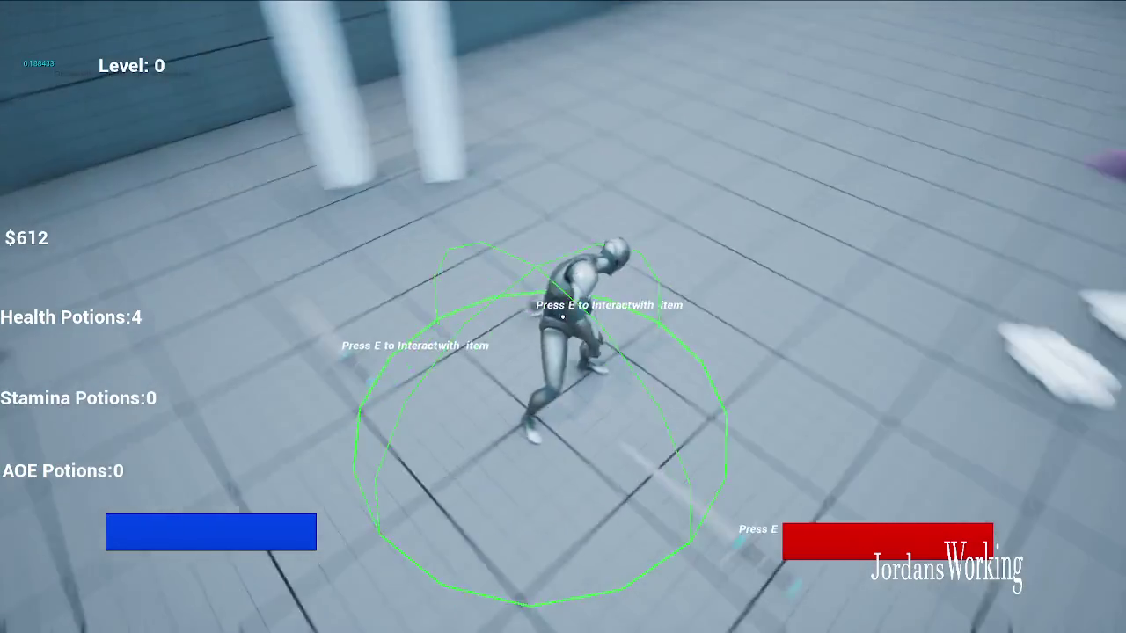
Check the inventory twice while running through the white doorway toward the pillars.
key(w)
key(i)
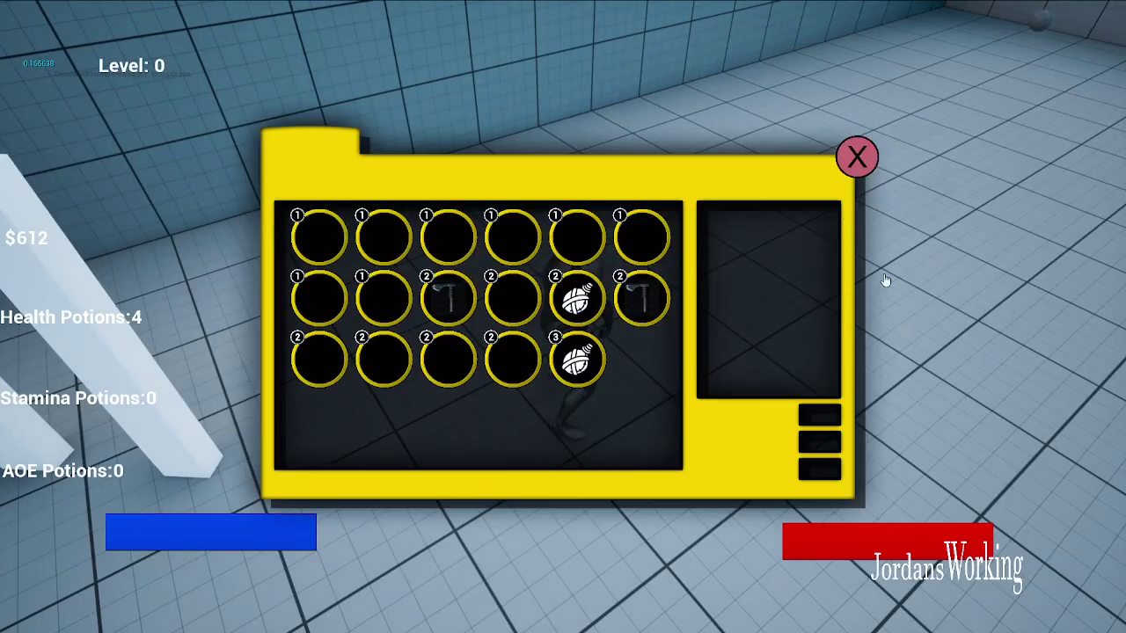
click(858, 158)
key(w)
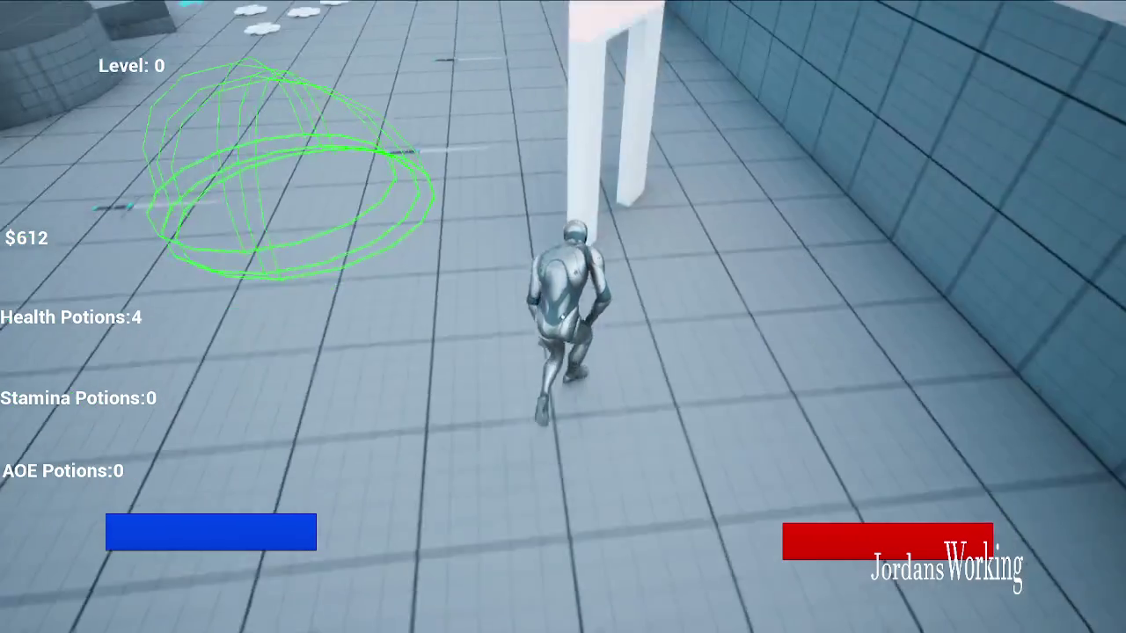
key(w)
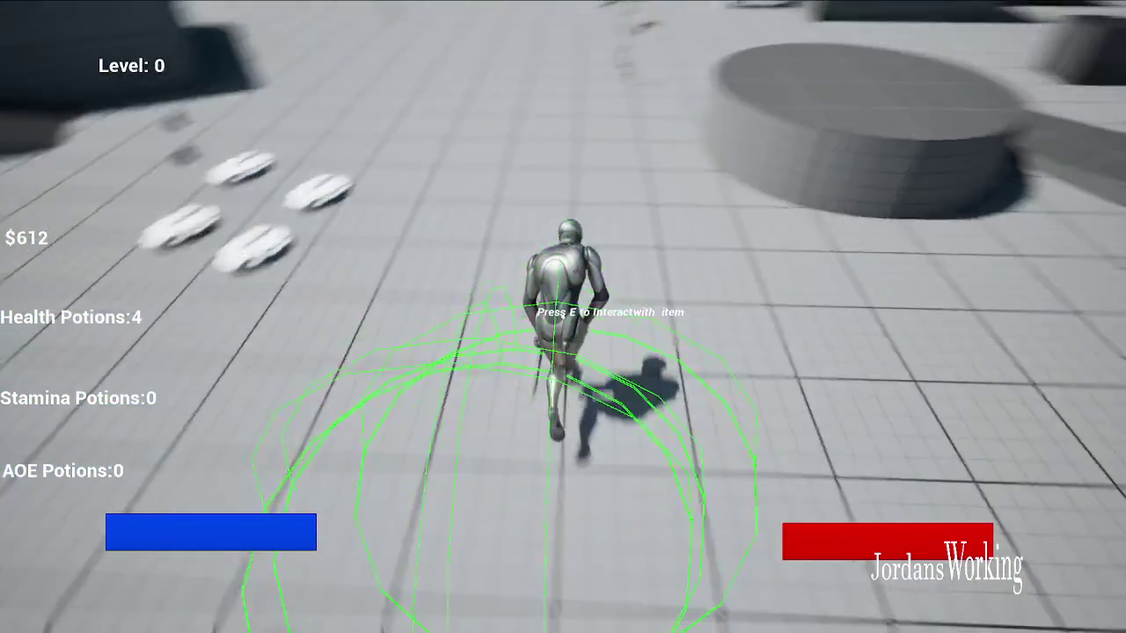
key(space)
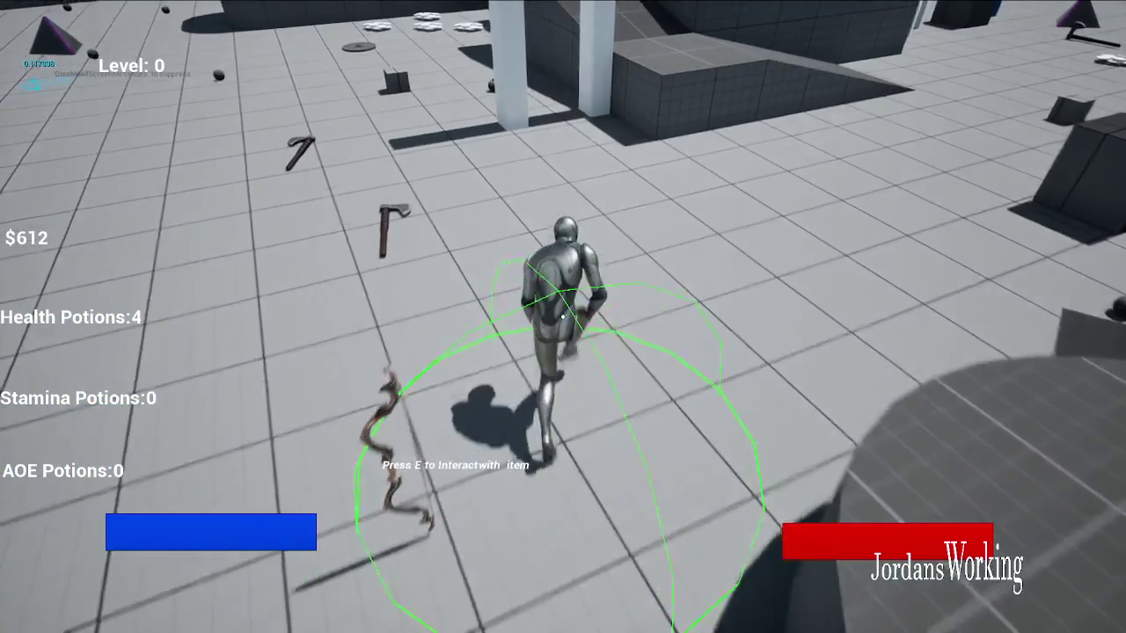
key(i)
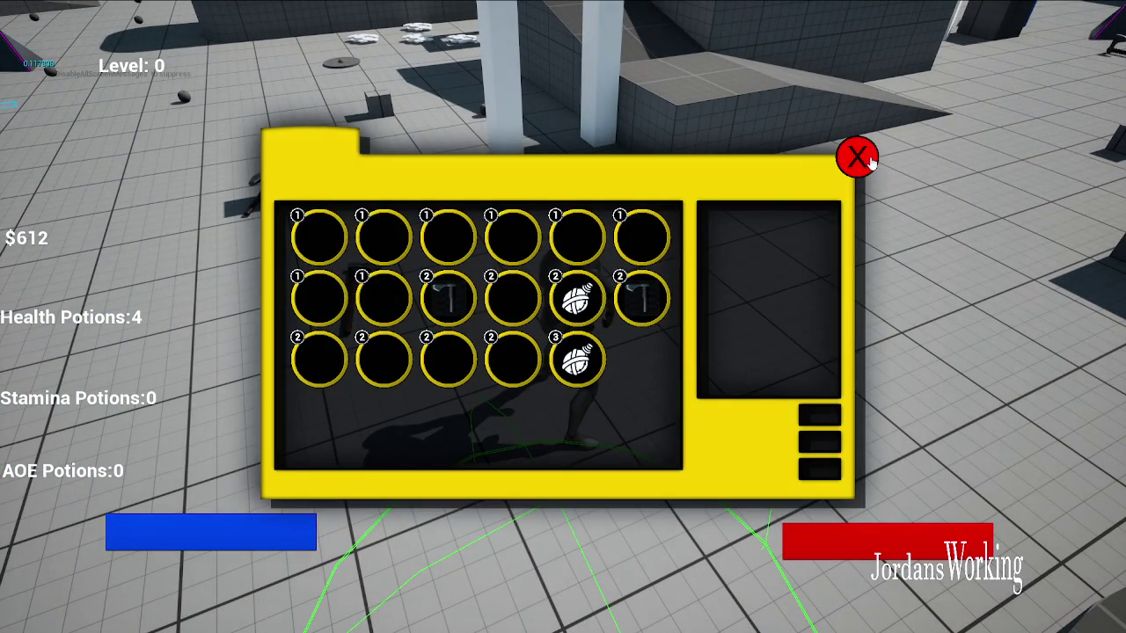
click(869, 158)
key(w)
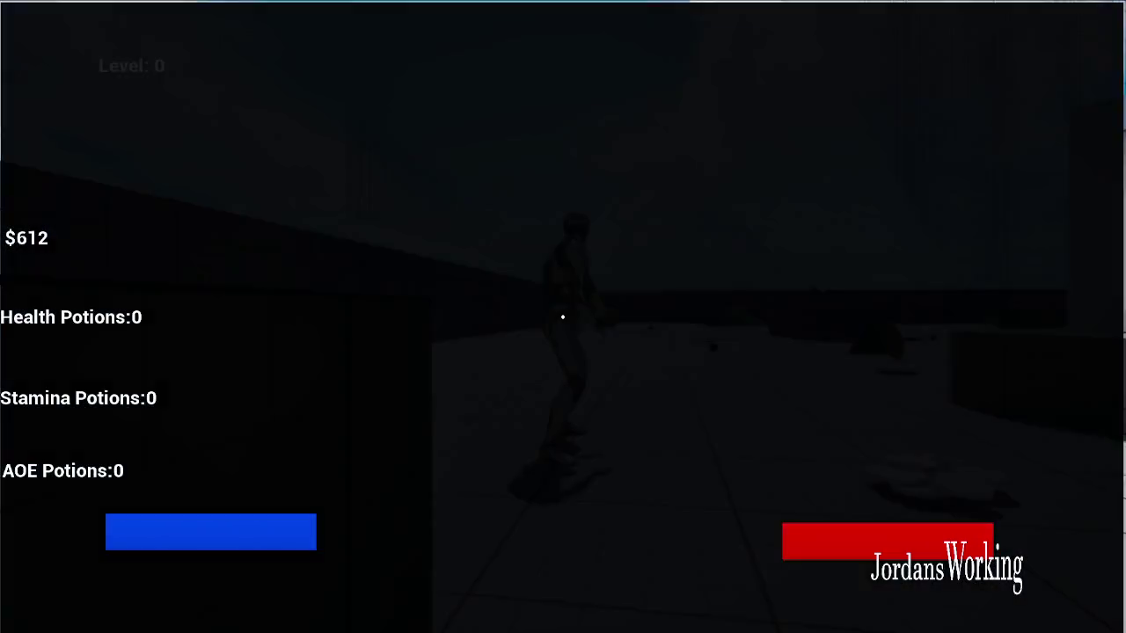
Remove the grenade from row 3, column 5 of the inventory and close it.
key(i)
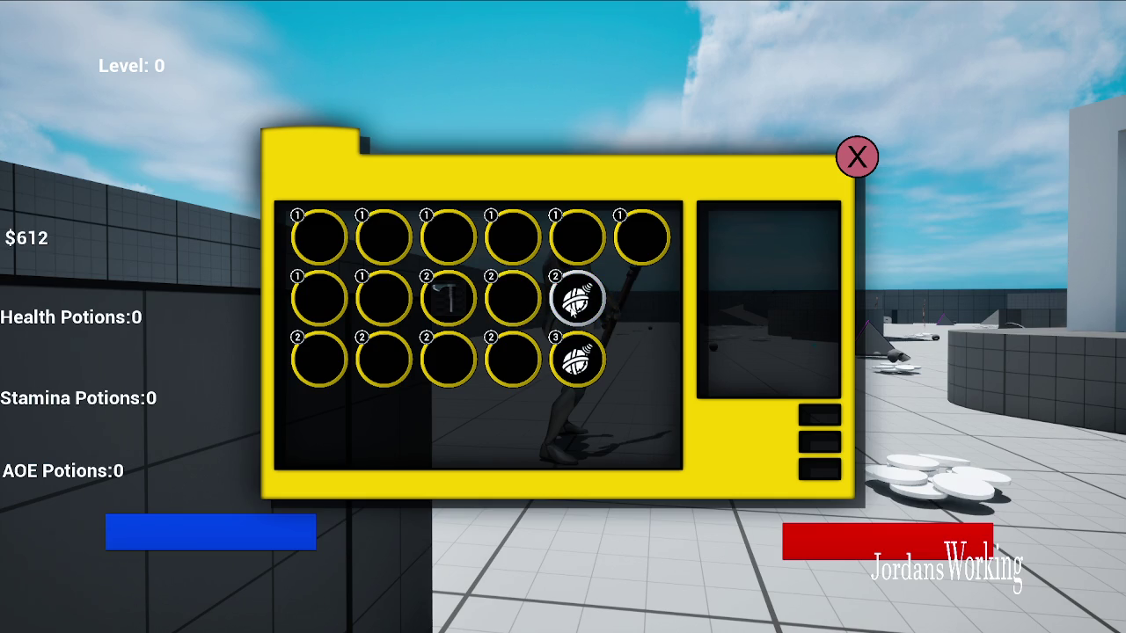
click(573, 343)
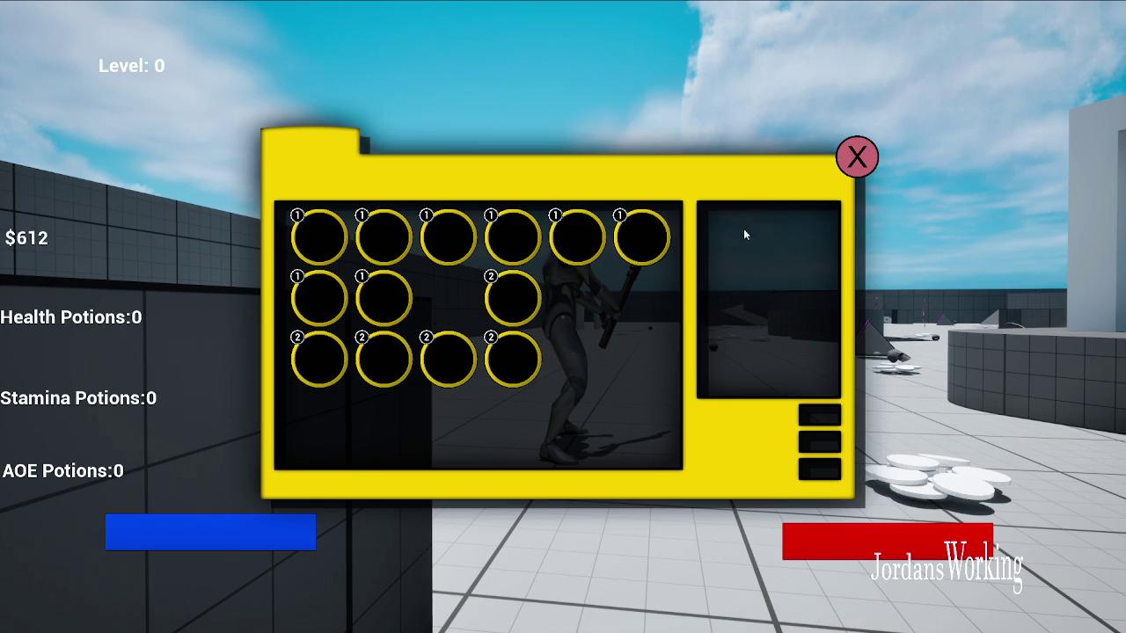
click(856, 157)
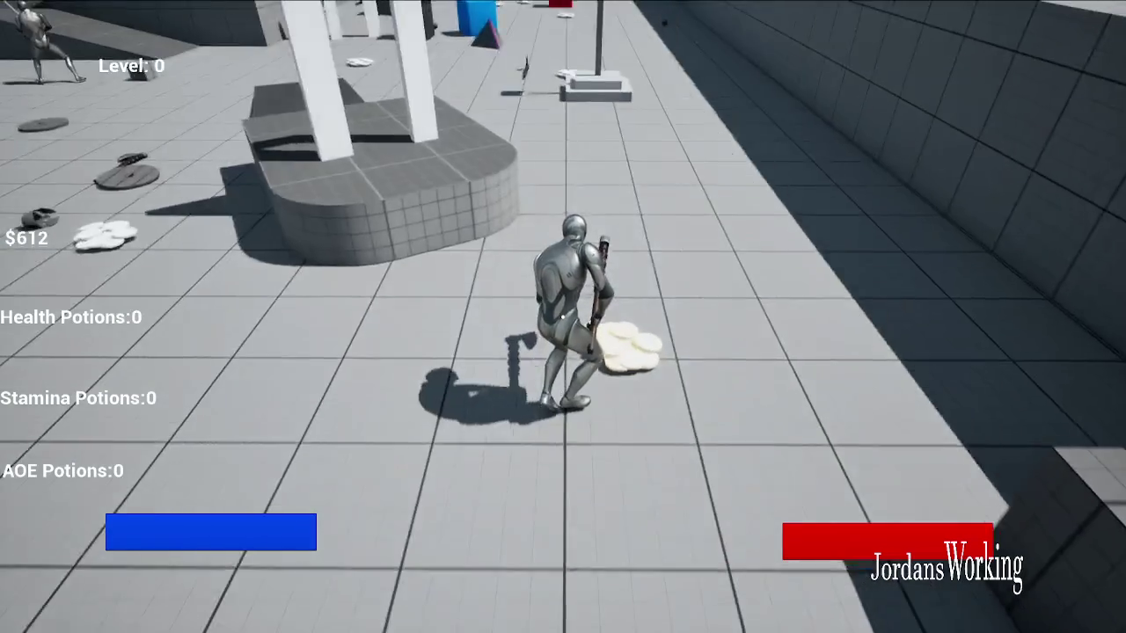
Run through the arch, choose Quit Game from the pause menu, then reopen the inventory after relaunching.
key(w)
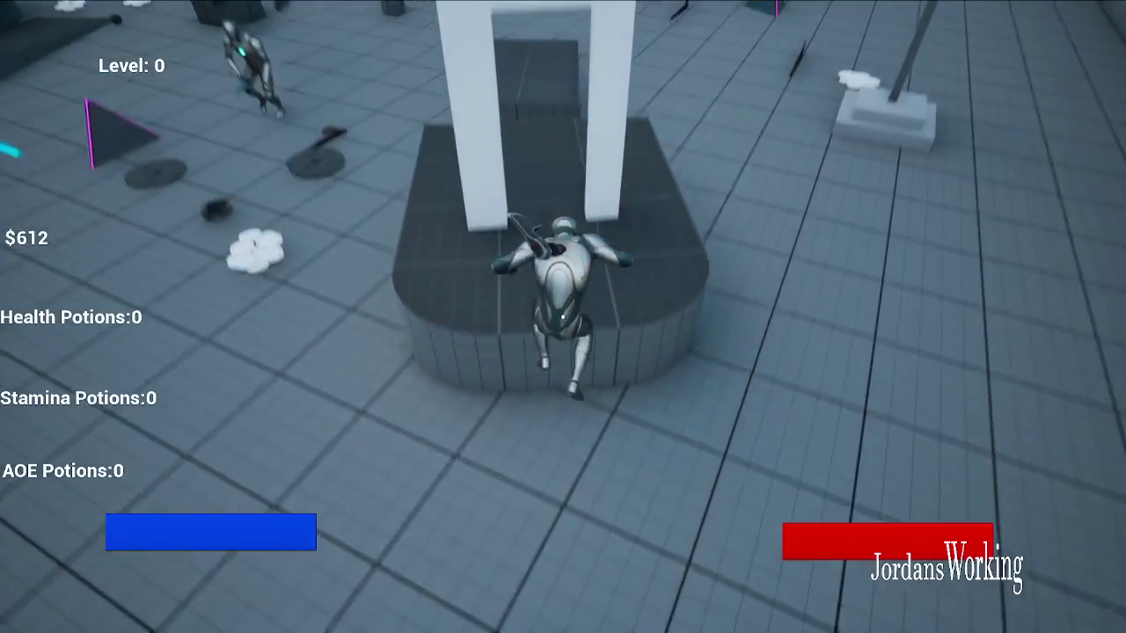
key(w)
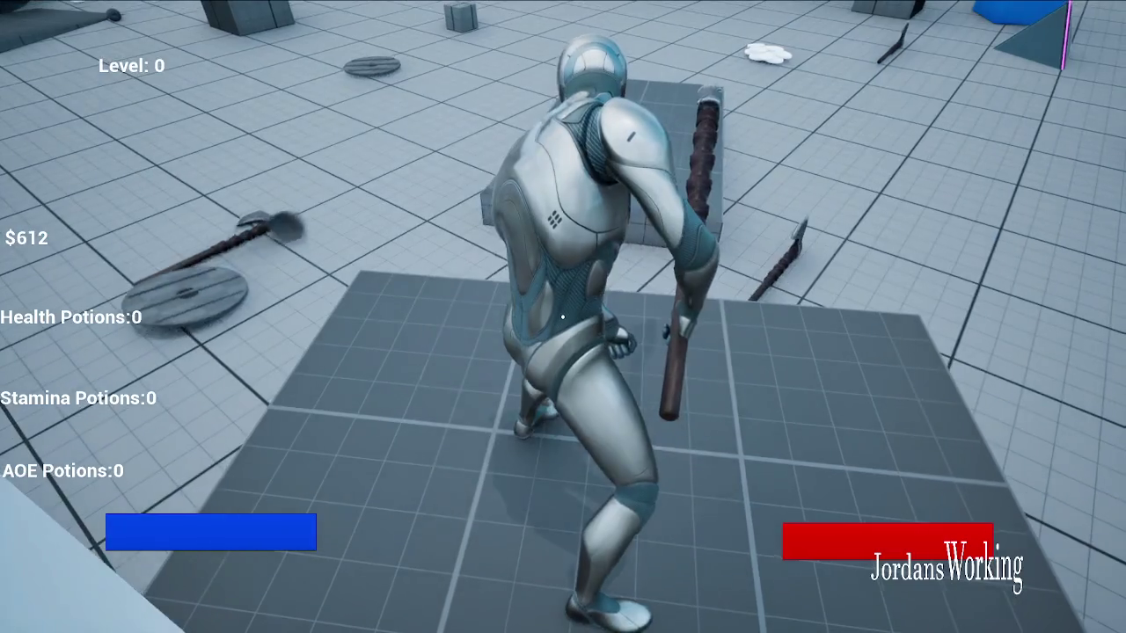
key(Escape)
click(211, 532)
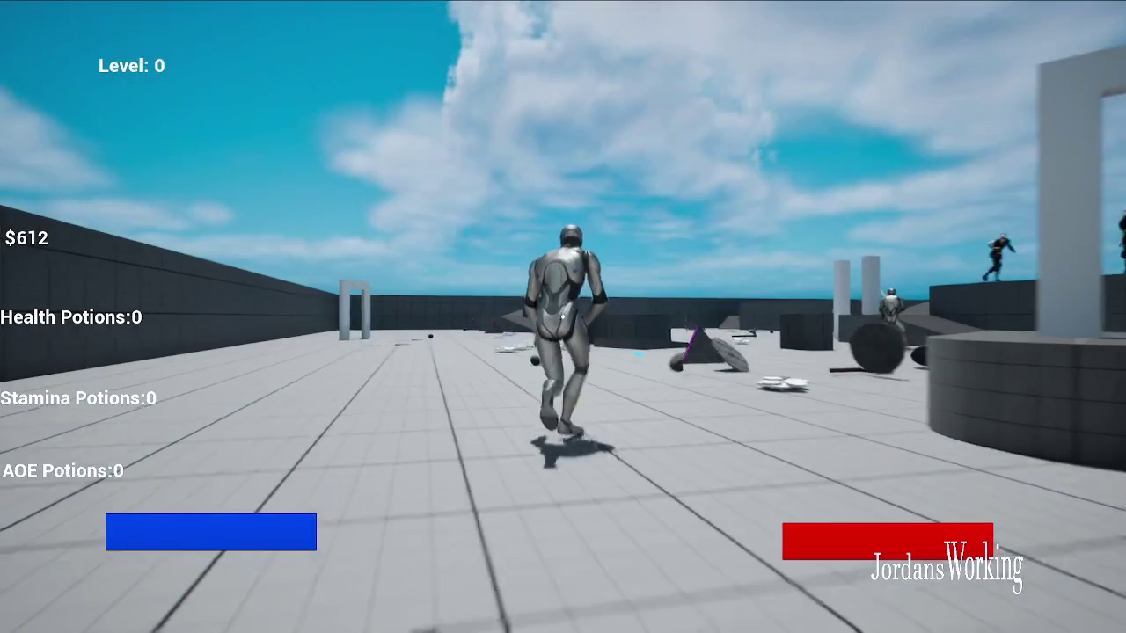
key(i)
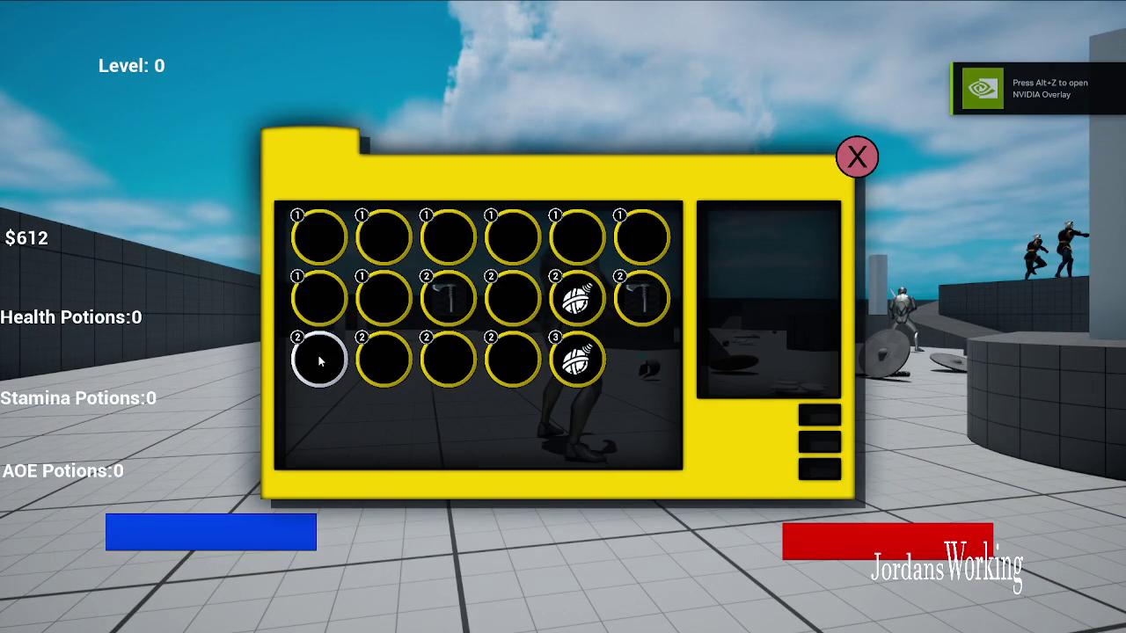
Remove the row 2 hammer and grenade, close the inventory, and quit to the desktop.
click(445, 303)
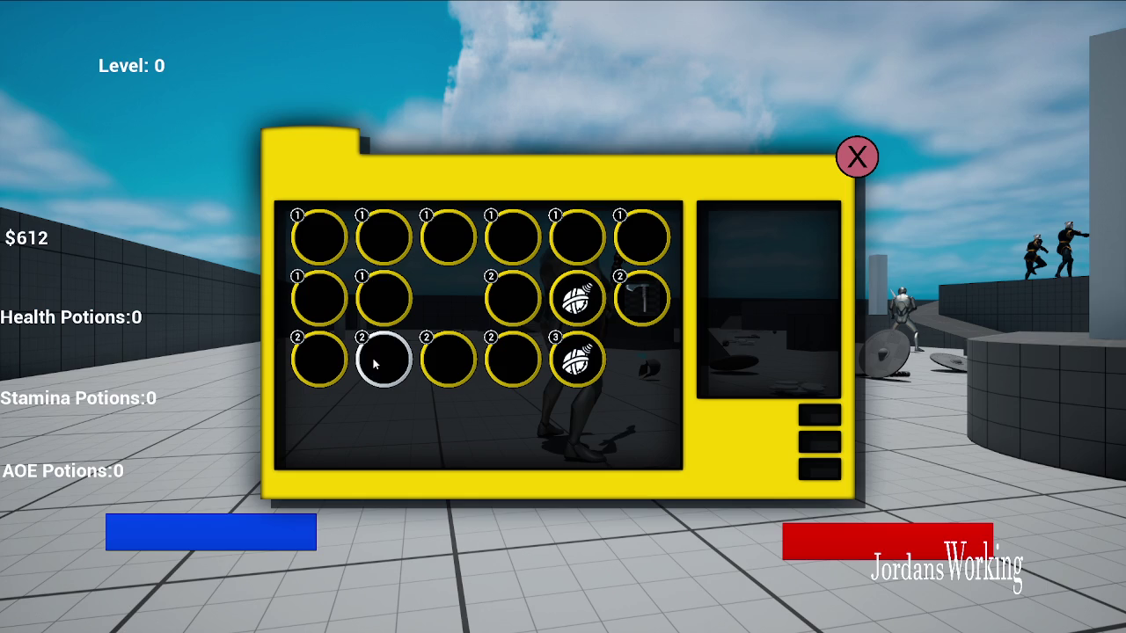
mouse_move(577, 297)
mouse_down()
mouse_move(585, 373)
mouse_move(614, 284)
mouse_up()
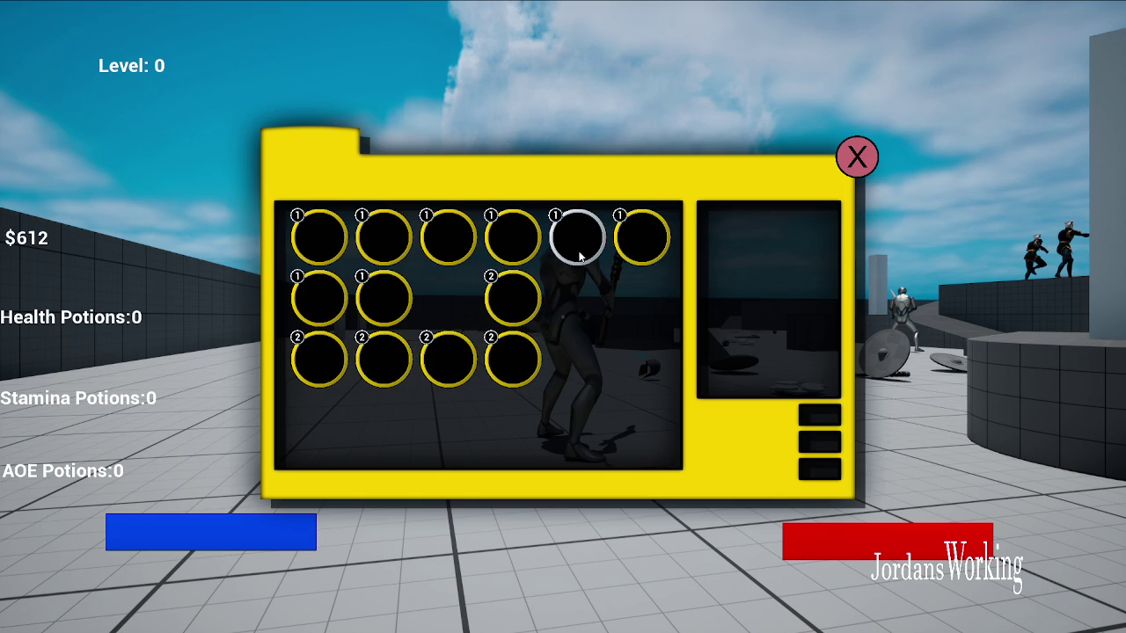
click(855, 150)
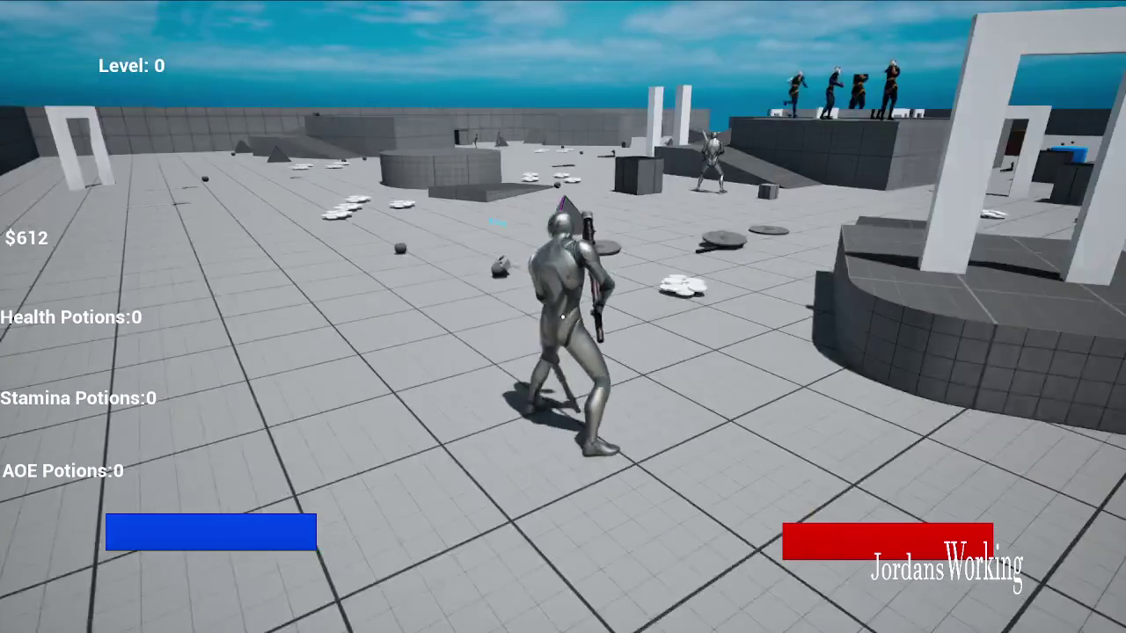
key(Escape)
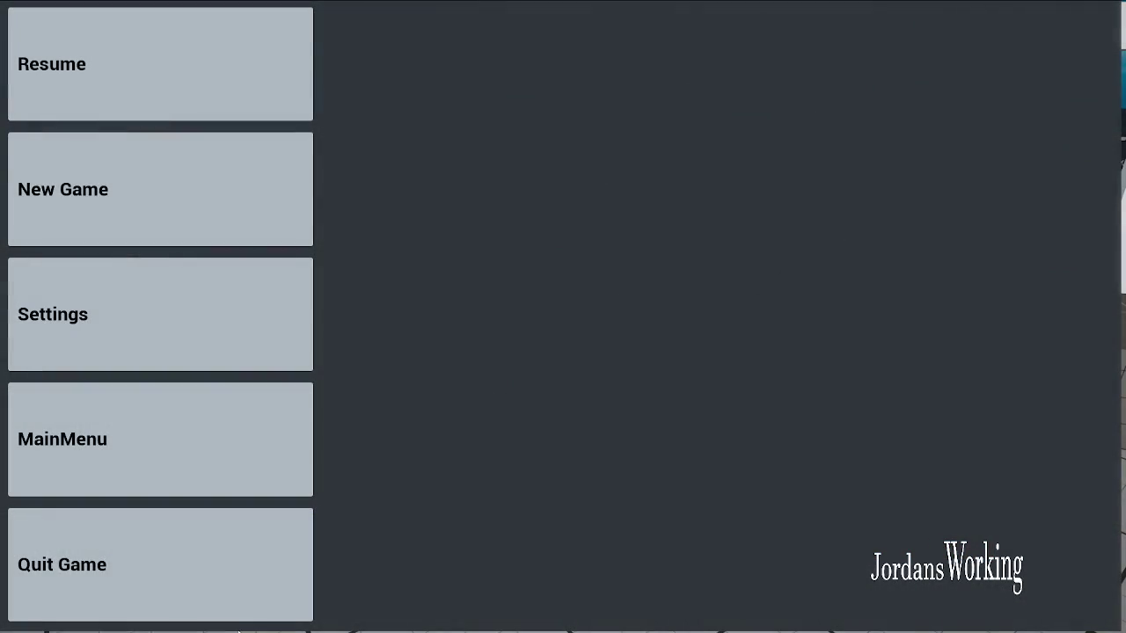
click(179, 599)
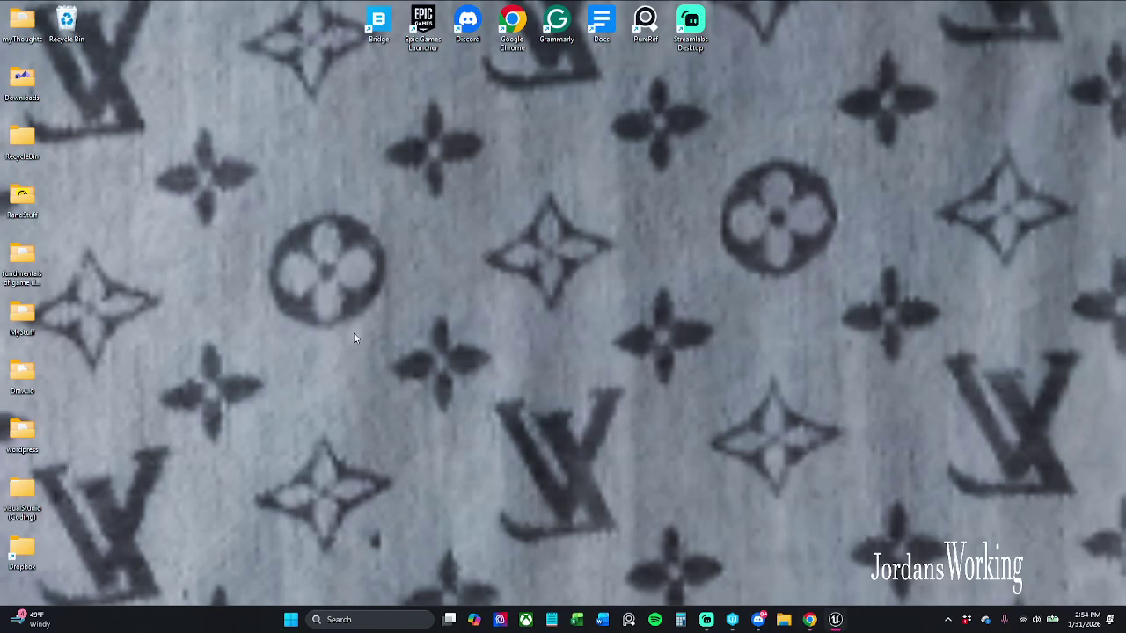